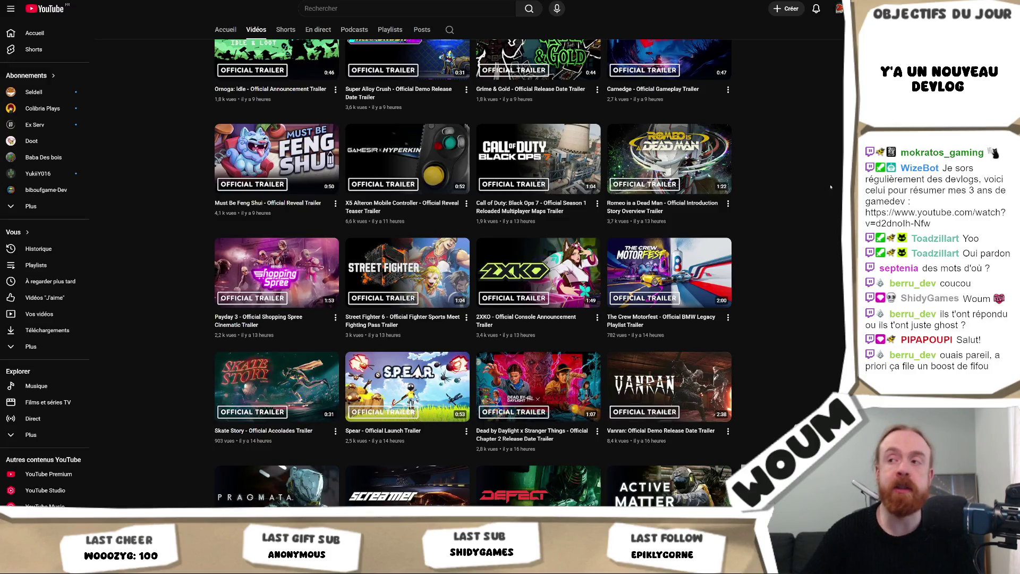
- Switch between the YouTube channel page and the Unity editor, ending in Unity
{"action": "scroll", "coordinate": [799, 207], "scroll_direction": "up", "scroll_amount": 4}
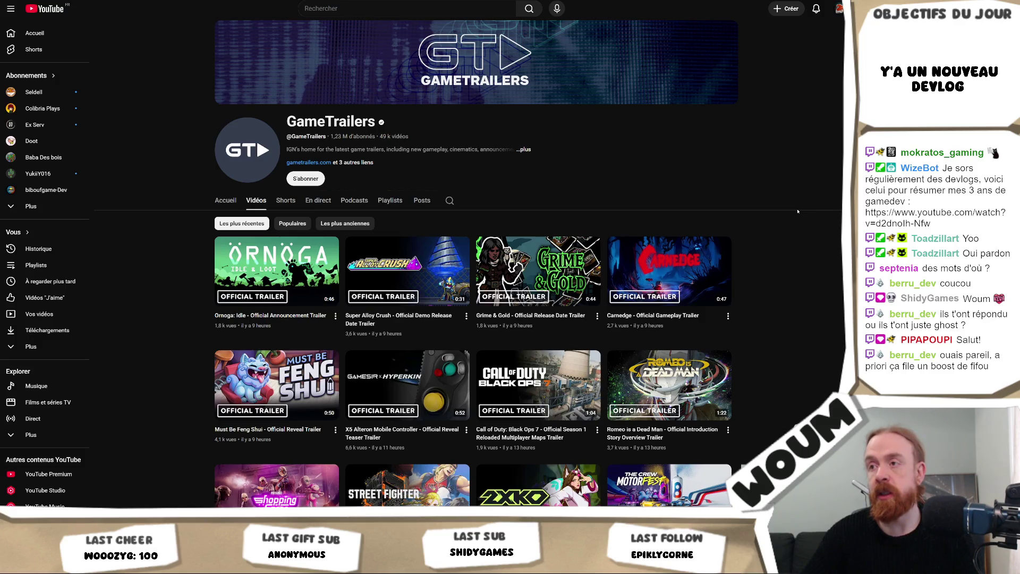
{"action": "scroll", "coordinate": [798, 212], "scroll_direction": "down", "scroll_amount": 1}
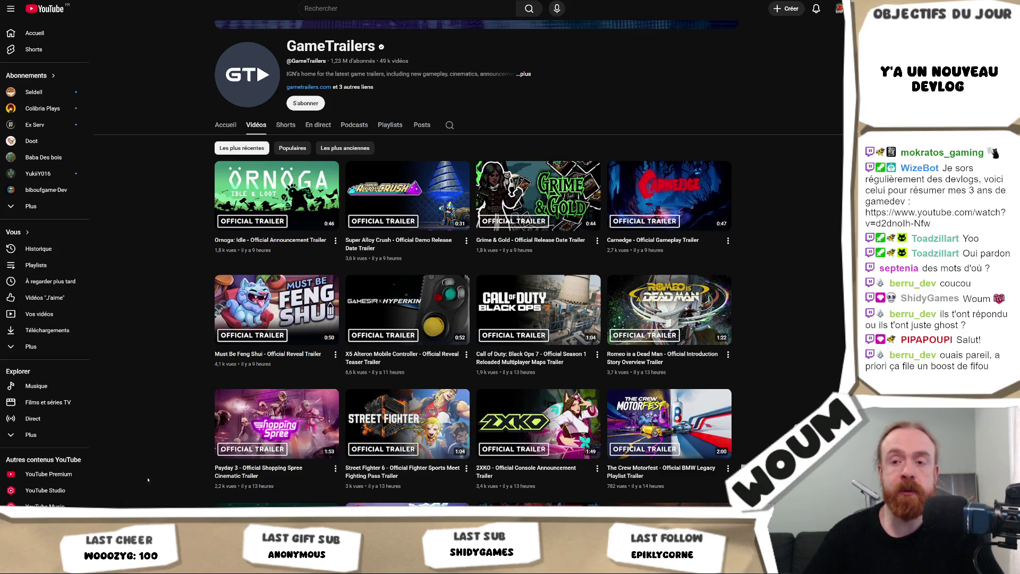
{"action": "mouse_move", "coordinate": [211, 506]}
{"action": "left_click", "coordinate": [210, 470]}
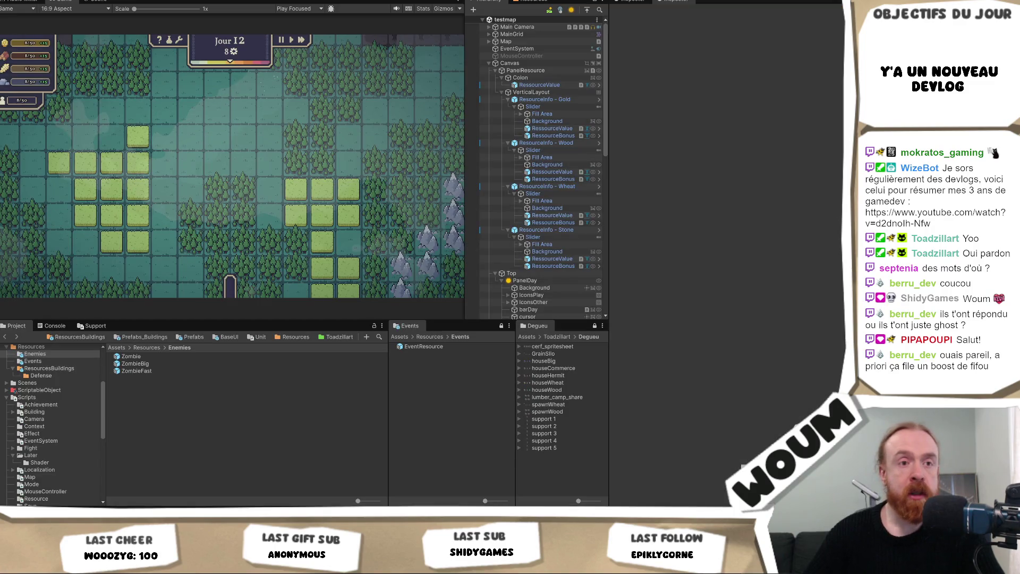
{"action": "key", "text": "alt+Tab"}
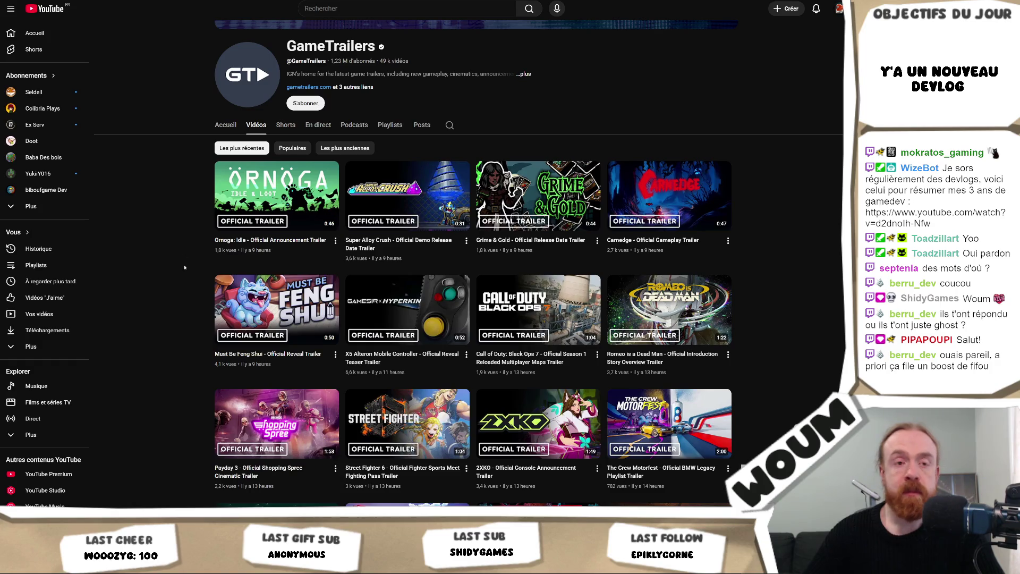
{"action": "key", "text": "alt+Tab"}
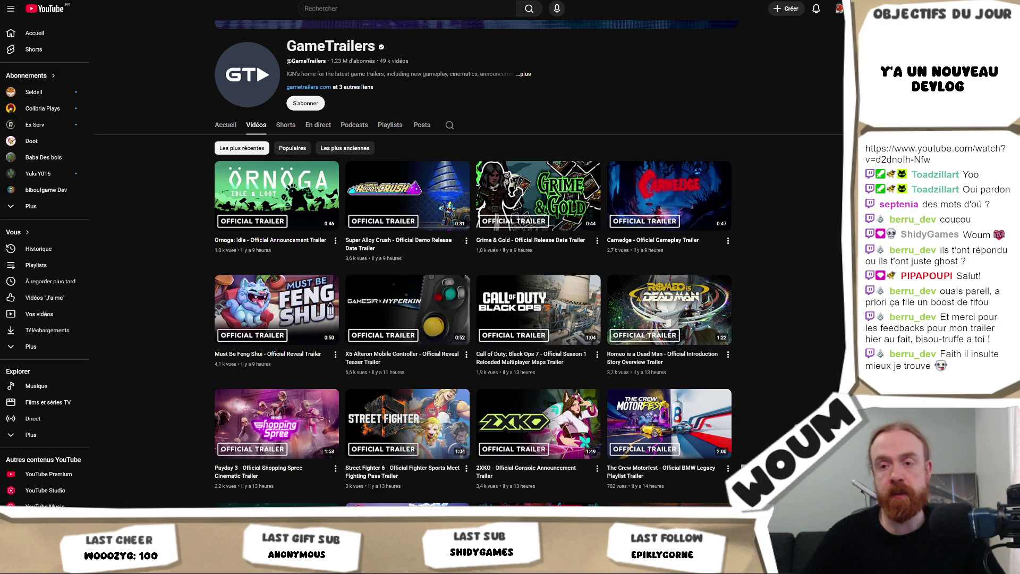
{"action": "key", "text": "alt+Tab"}
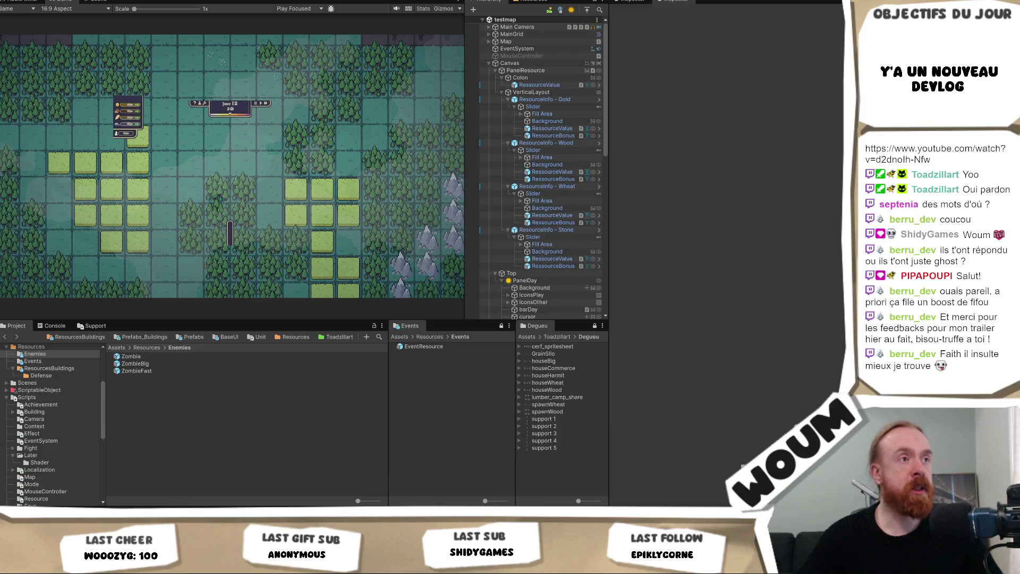
- Reveal the Toadzillart buildings folder in File Explorer with Show in Explorer
{"action": "scroll", "coordinate": [22, 467], "scroll_direction": "down", "scroll_amount": 4}
{"action": "scroll", "coordinate": [22, 467], "scroll_direction": "down", "scroll_amount": 3}
{"action": "left_click", "coordinate": [31, 401]}
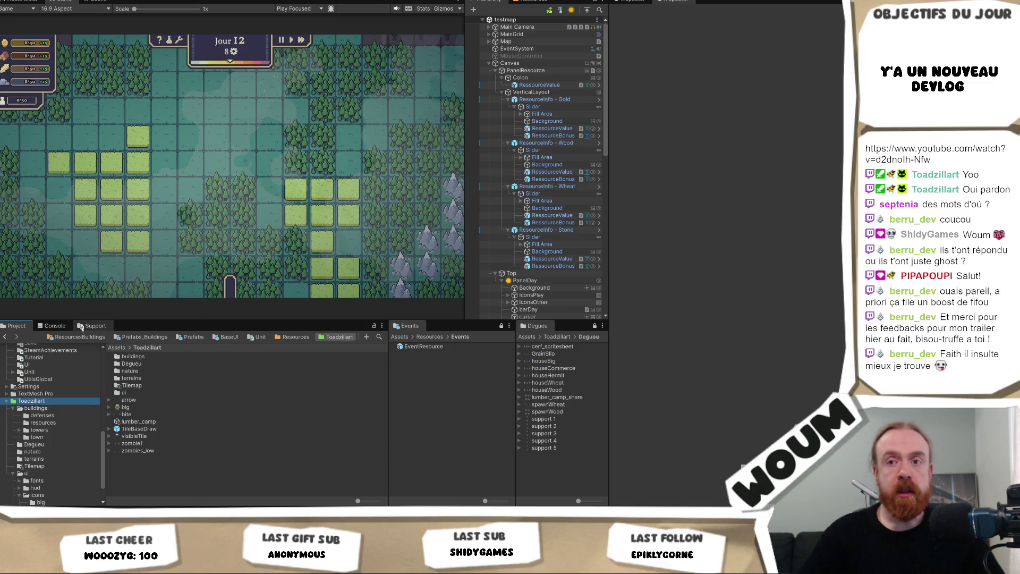
{"action": "right_click", "coordinate": [136, 356]}
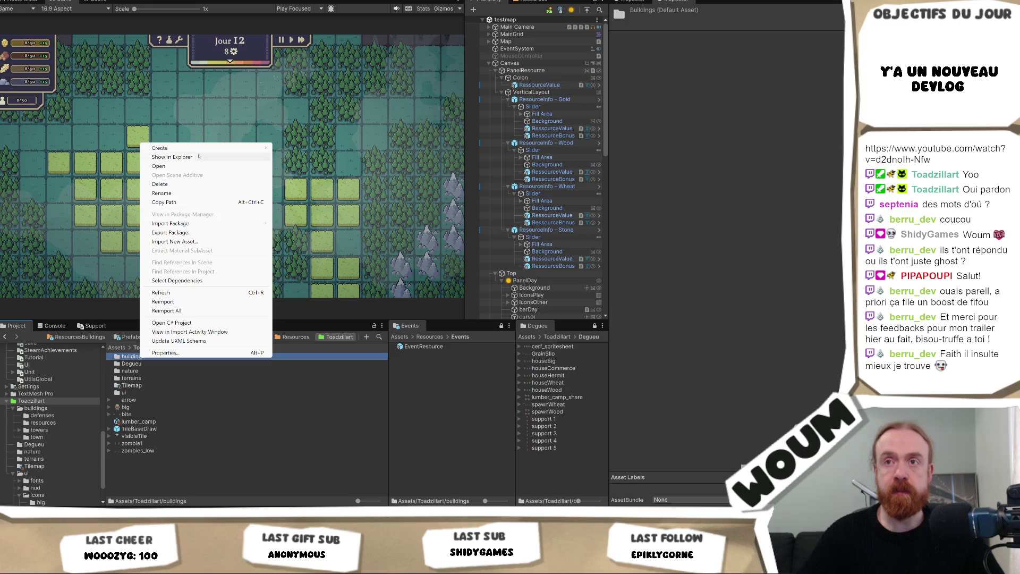
{"action": "left_click", "coordinate": [197, 155]}
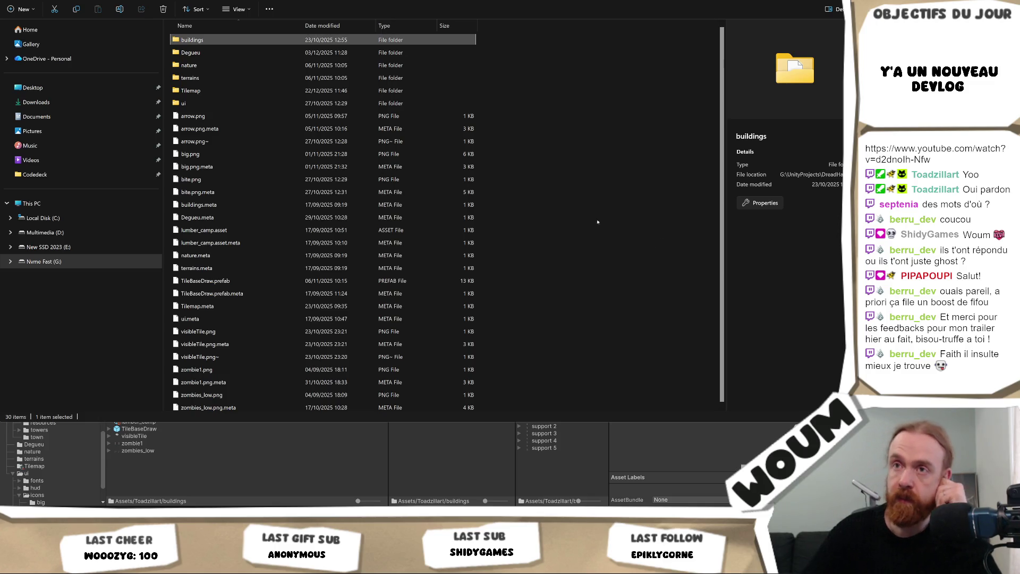
- Paste 177 asset items into Toadzillart, replacing same-named files, then return to Unity
{"action": "key", "text": "ctrl+v"}
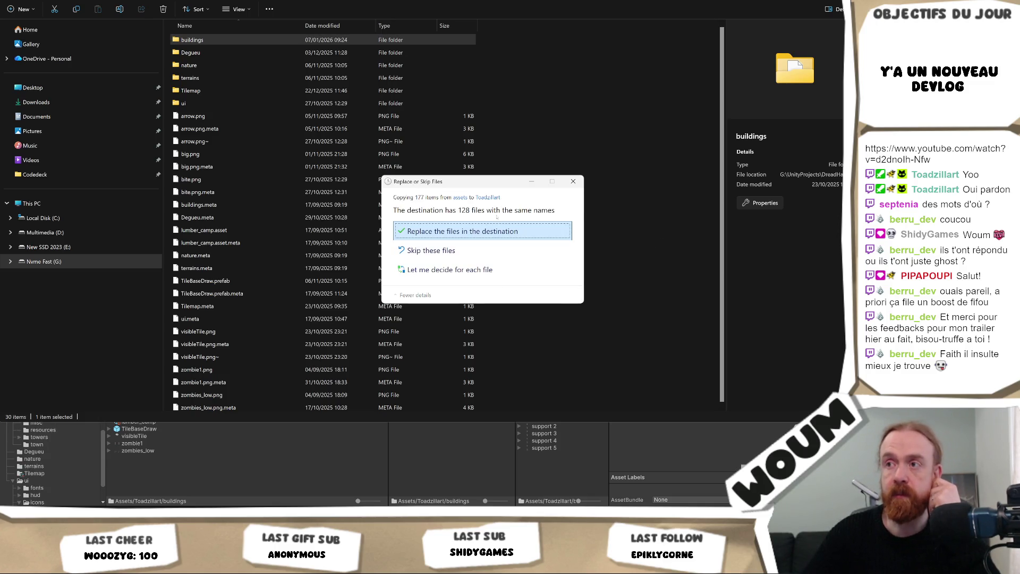
{"action": "left_click", "coordinate": [497, 231]}
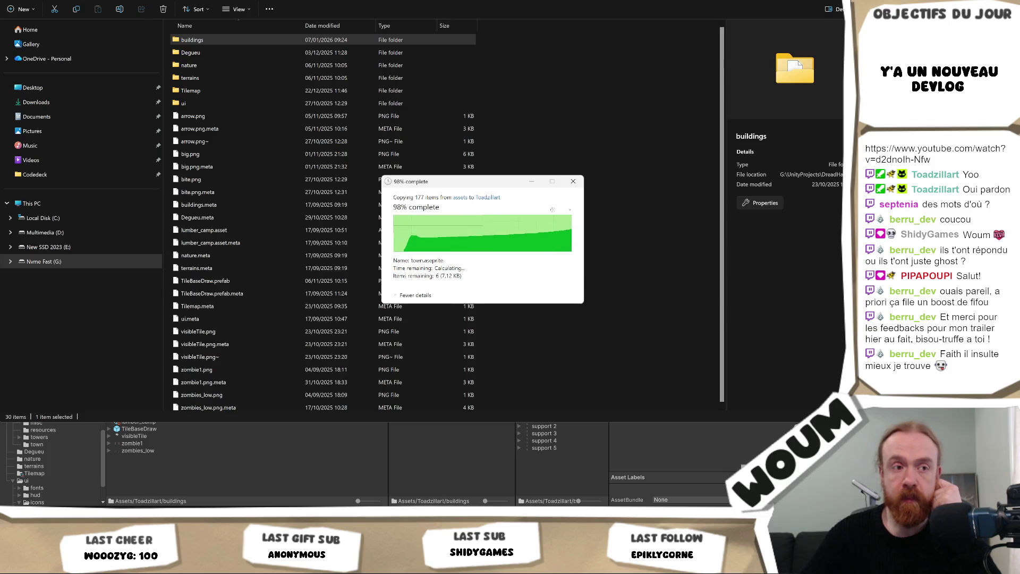
{"action": "left_click", "coordinate": [189, 65], "text": "ctrl"}
{"action": "left_click", "coordinate": [190, 77], "text": "ctrl"}
{"action": "left_click", "coordinate": [183, 103], "text": "ctrl"}
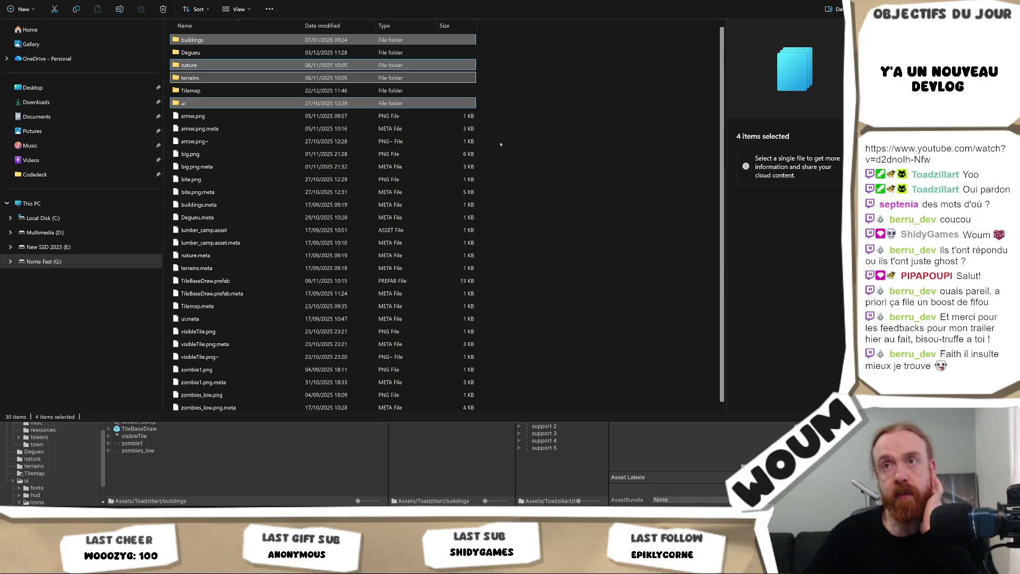
{"action": "key", "text": "alt+Tab"}
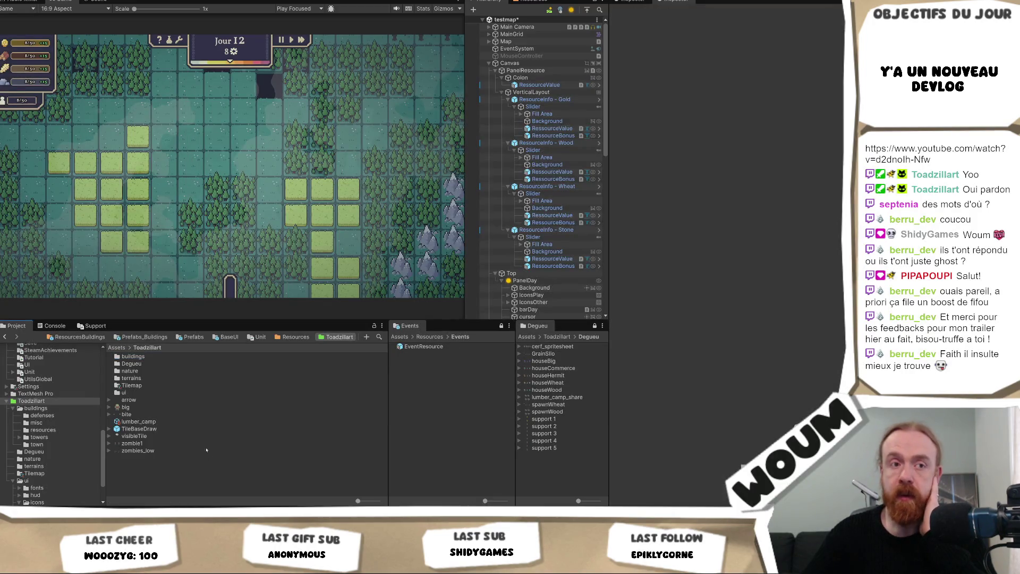
- Select the gold sheet in buildings/misc, keep Sprite Mode Multiple, and open its Sprite Editor
{"action": "double_click", "coordinate": [151, 357]}
{"action": "double_click", "coordinate": [151, 357]}
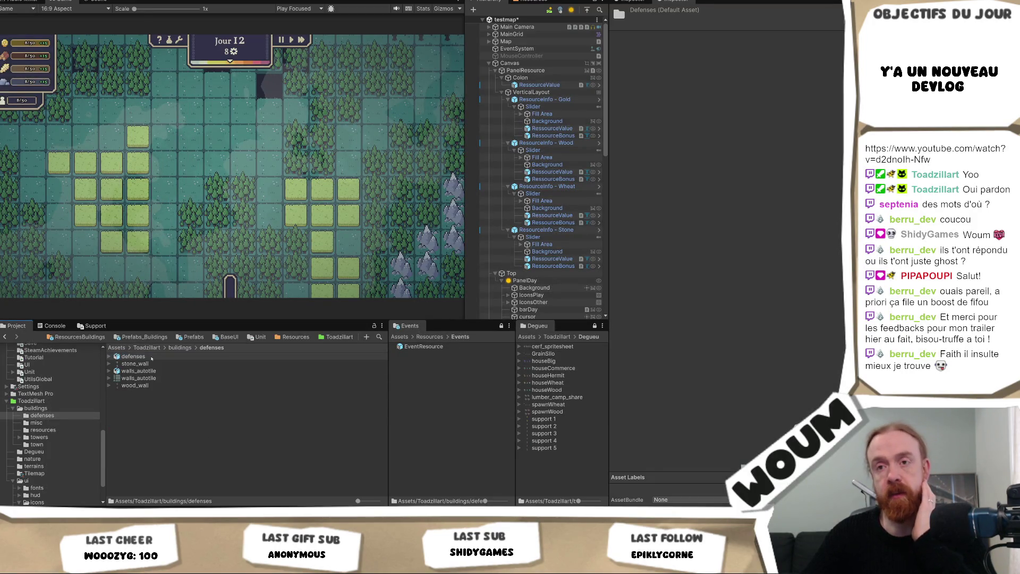
{"action": "key", "text": "BackSpace"}
{"action": "double_click", "coordinate": [151, 363]}
{"action": "left_click", "coordinate": [130, 357]}
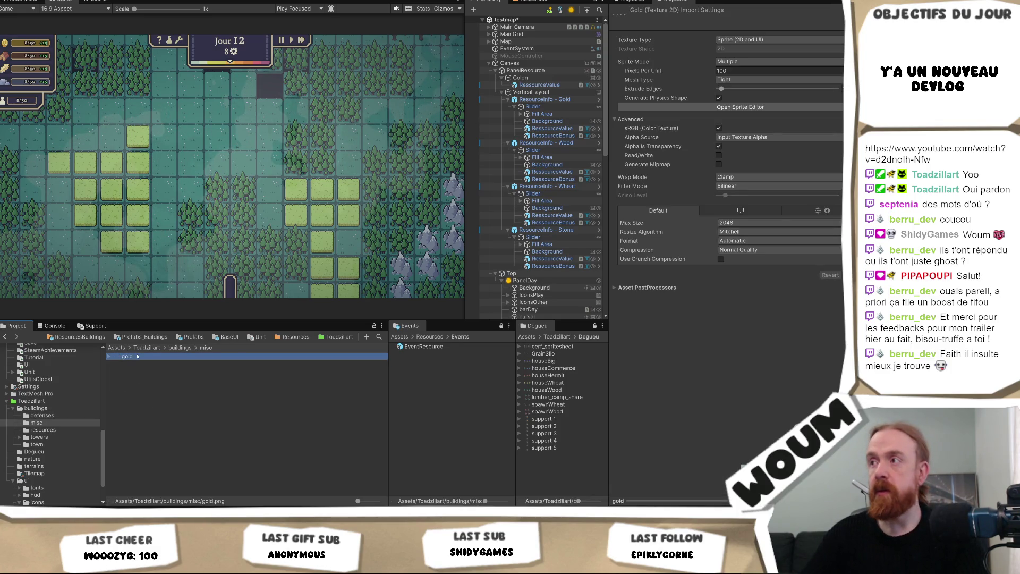
{"action": "left_click", "coordinate": [109, 356]}
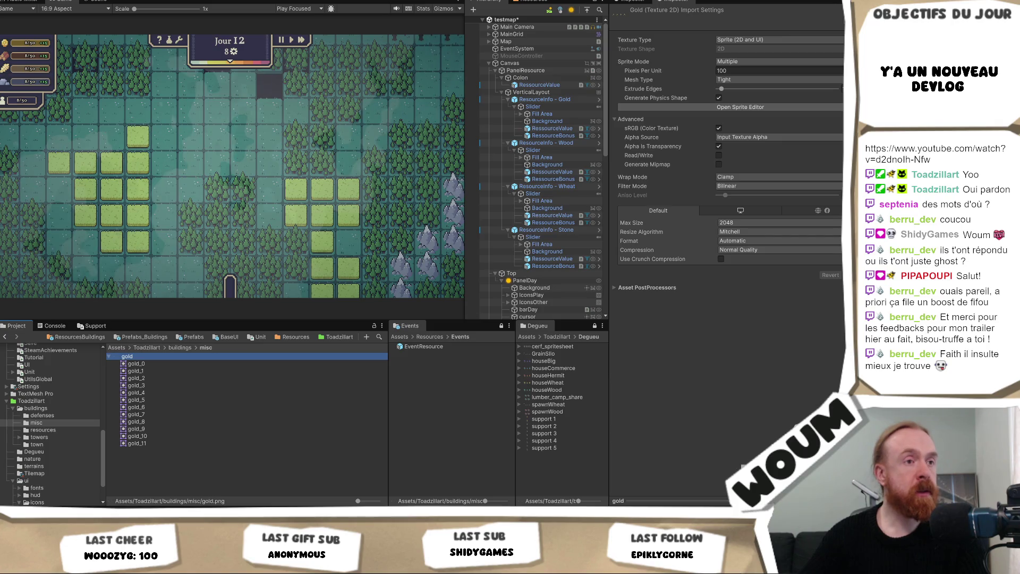
{"action": "left_click", "coordinate": [754, 63]}
{"action": "left_click", "coordinate": [738, 79]}
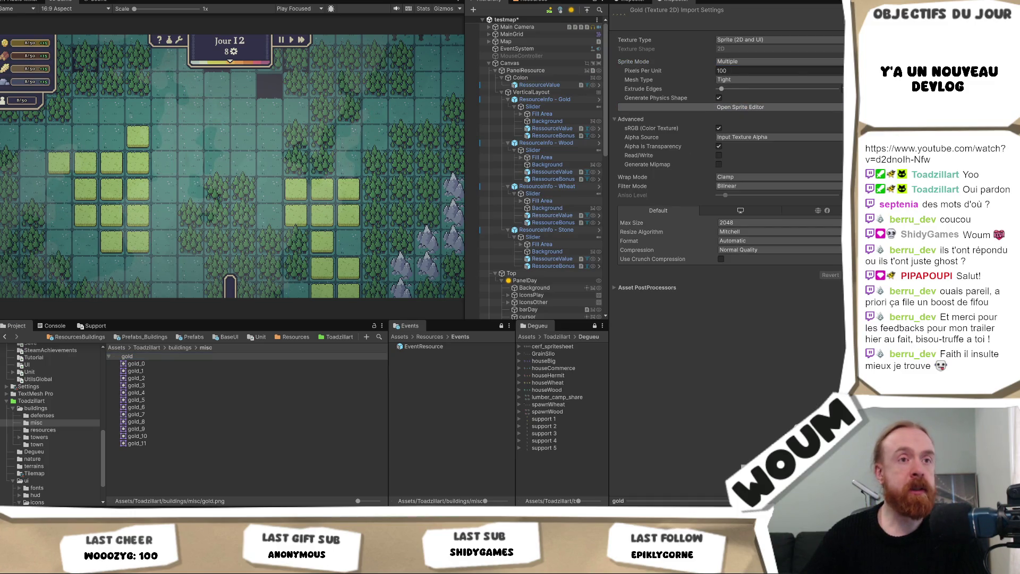
{"action": "left_click", "coordinate": [740, 107]}
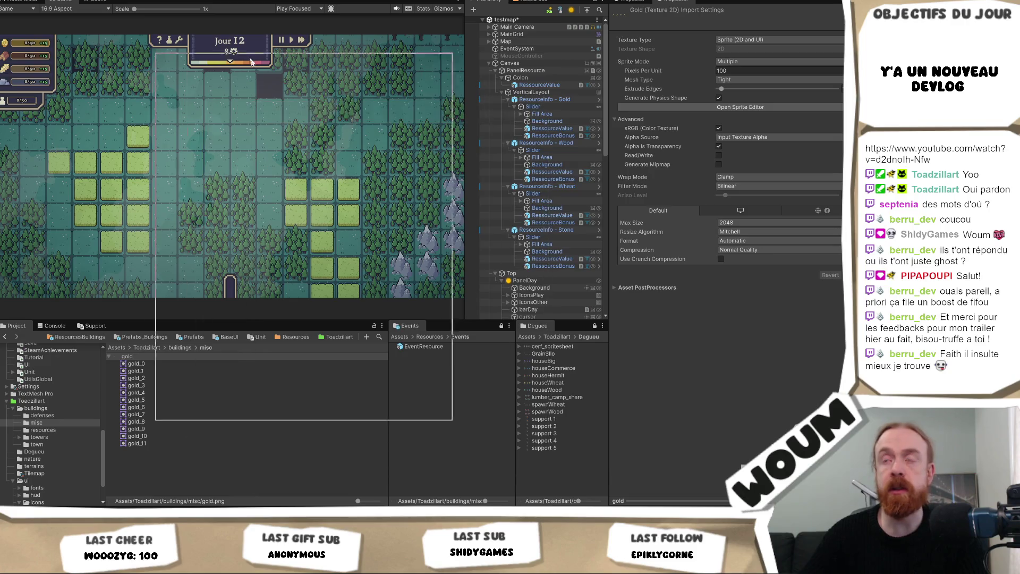
- Try Grid By Cell Size slicing on the gold sheet with the pivot set to Bottom
{"action": "left_click", "coordinate": [172, 80]}
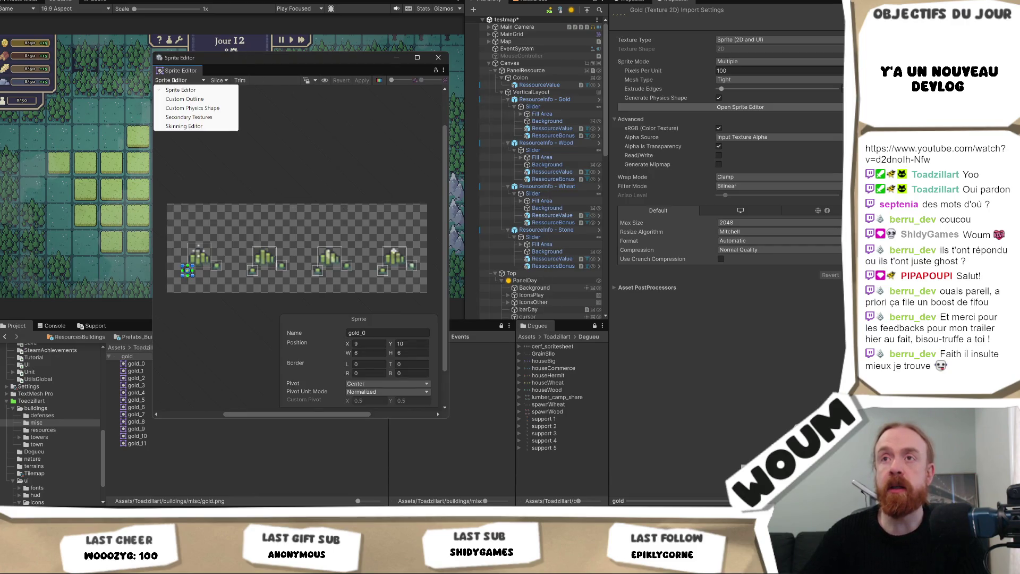
{"action": "left_click", "coordinate": [217, 80]}
{"action": "left_click", "coordinate": [218, 80]}
{"action": "left_click", "coordinate": [304, 100]}
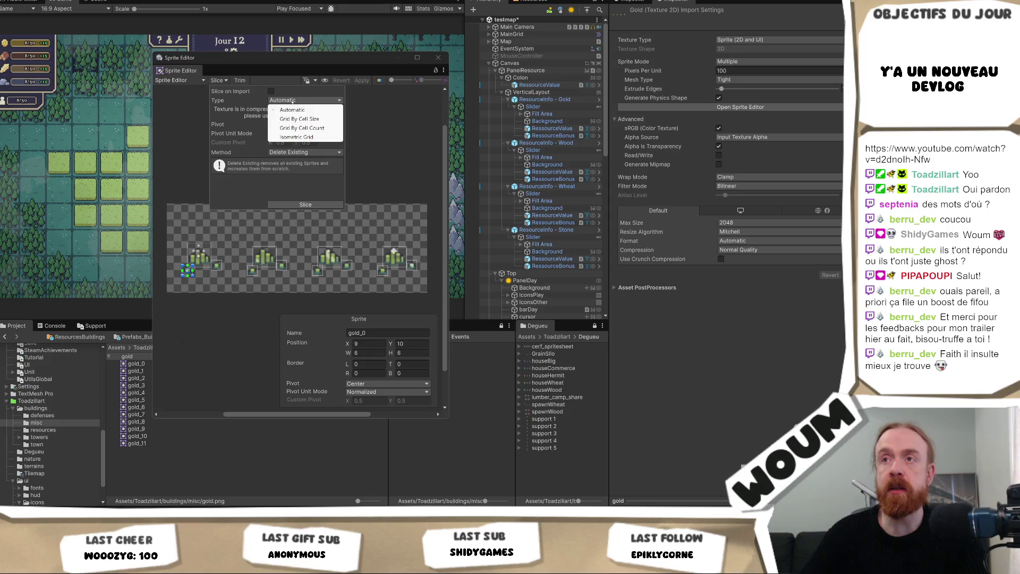
{"action": "left_click", "coordinate": [300, 119]}
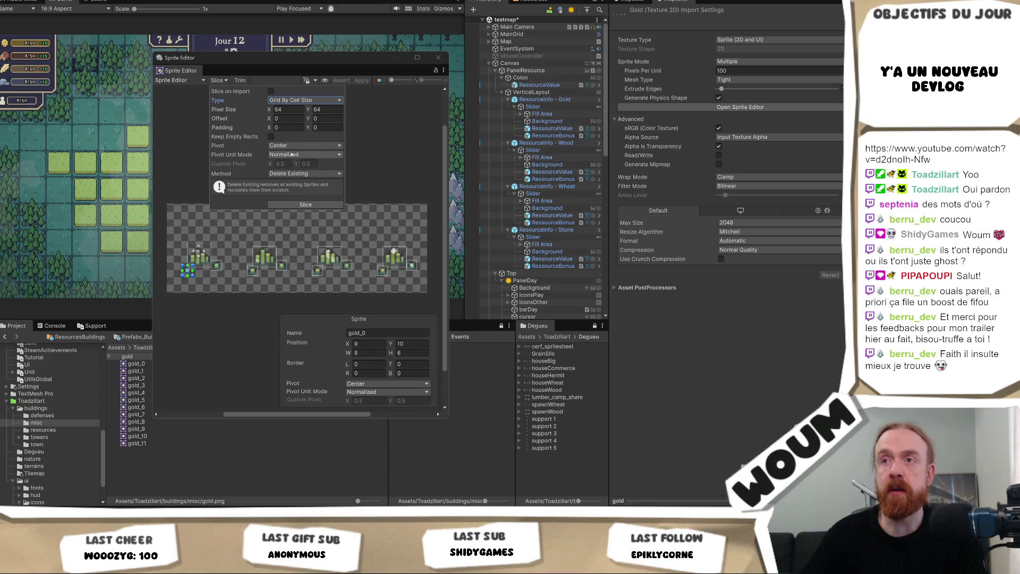
{"action": "left_click", "coordinate": [293, 146]}
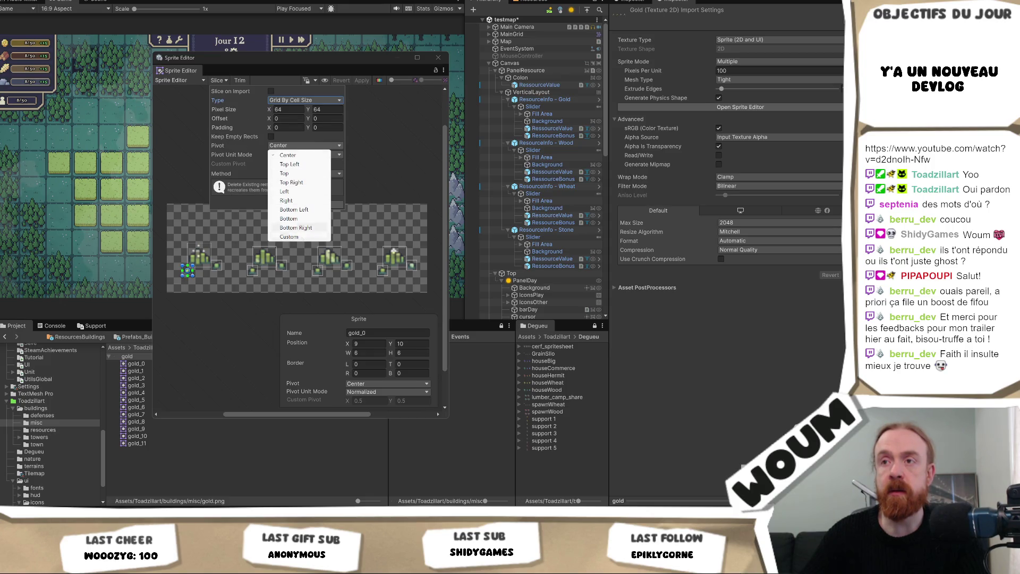
{"action": "left_click", "coordinate": [306, 219]}
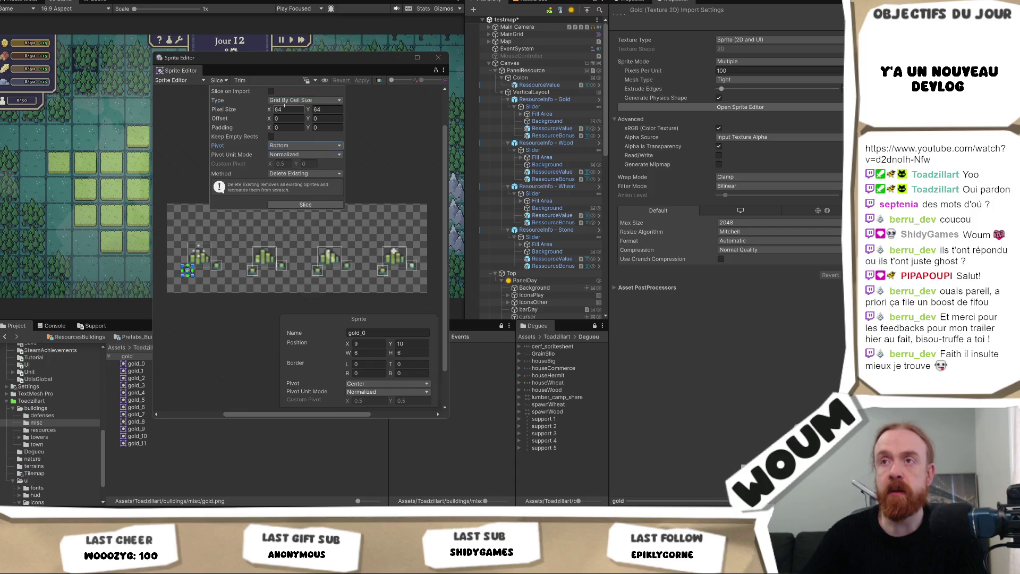
- Switch to Grid By Cell Count (4 by 1), cancel slicing, and close the Sprite Editor
{"action": "left_click", "coordinate": [303, 100]}
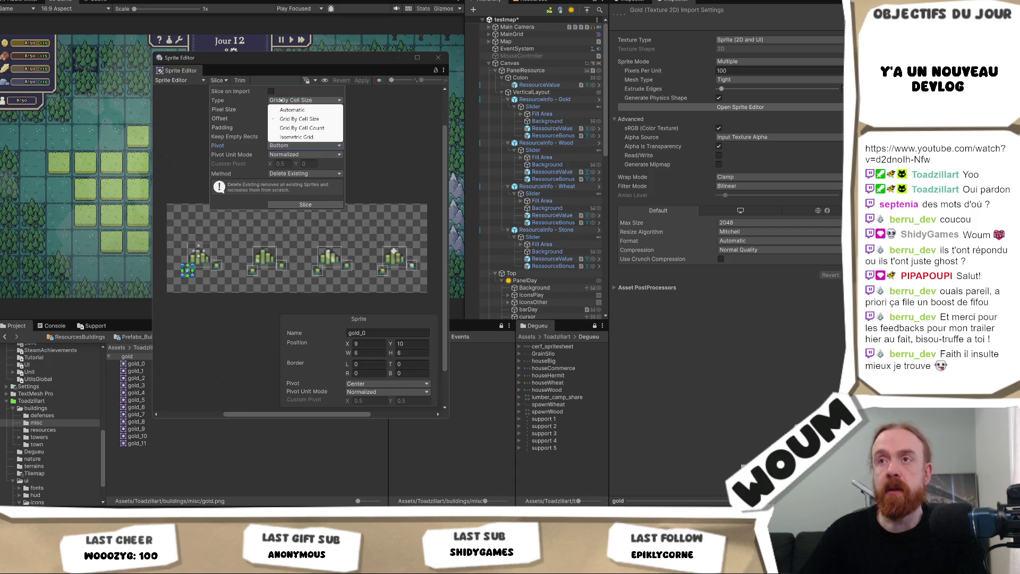
{"action": "left_click", "coordinate": [306, 128]}
{"action": "left_click", "coordinate": [326, 108]}
{"action": "type", "text": "4"}
{"action": "key", "text": "BackSpace"}
{"action": "left_click", "coordinate": [284, 109]}
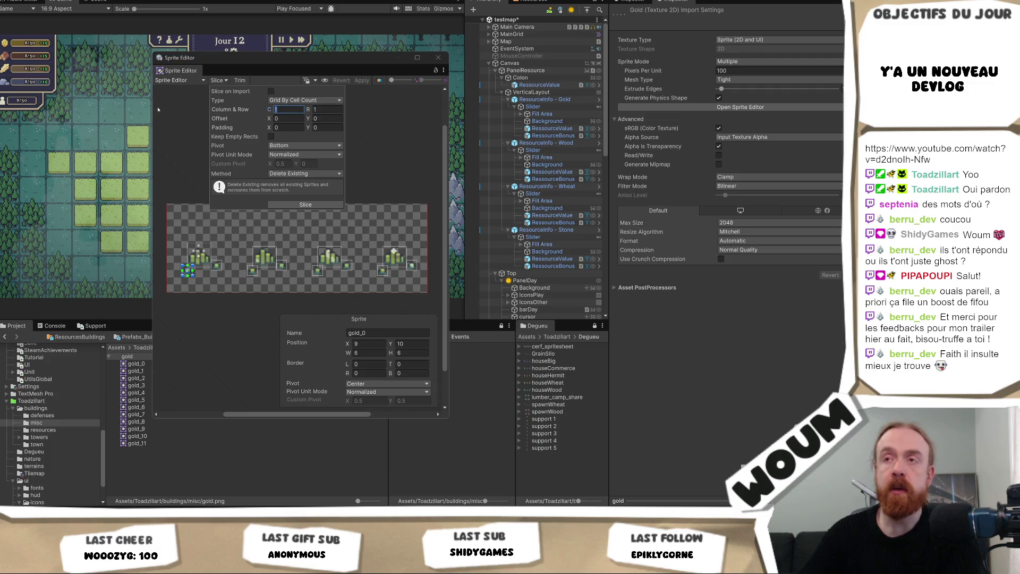
{"action": "key", "text": "Escape"}
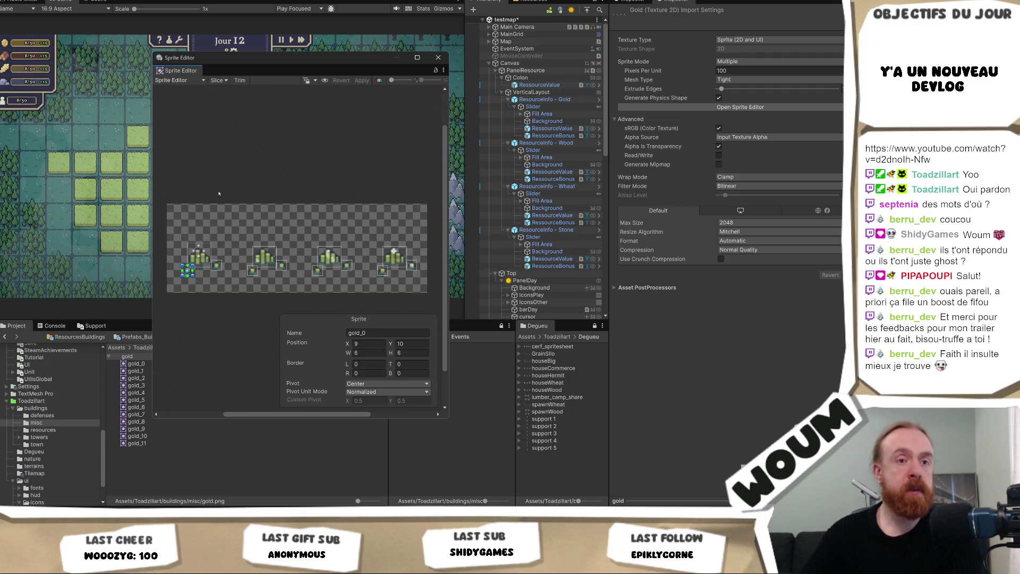
{"action": "left_click", "coordinate": [352, 96]}
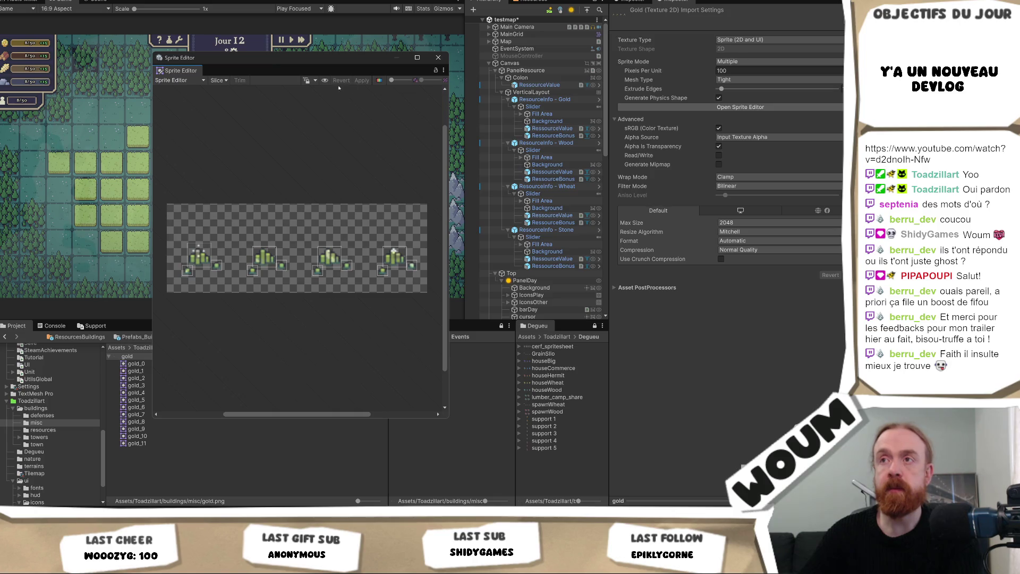
{"action": "left_click", "coordinate": [225, 81]}
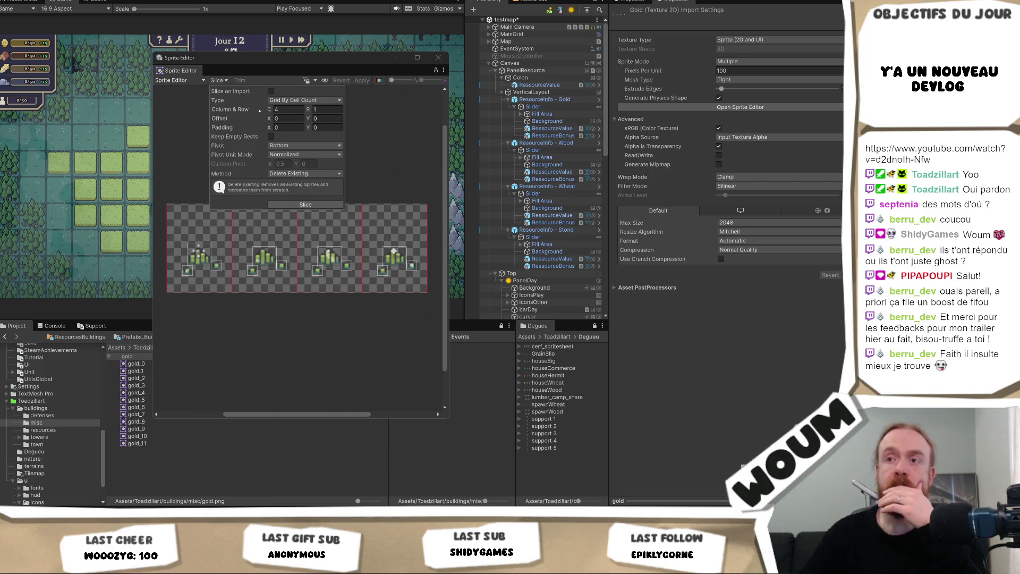
{"action": "left_click", "coordinate": [397, 141]}
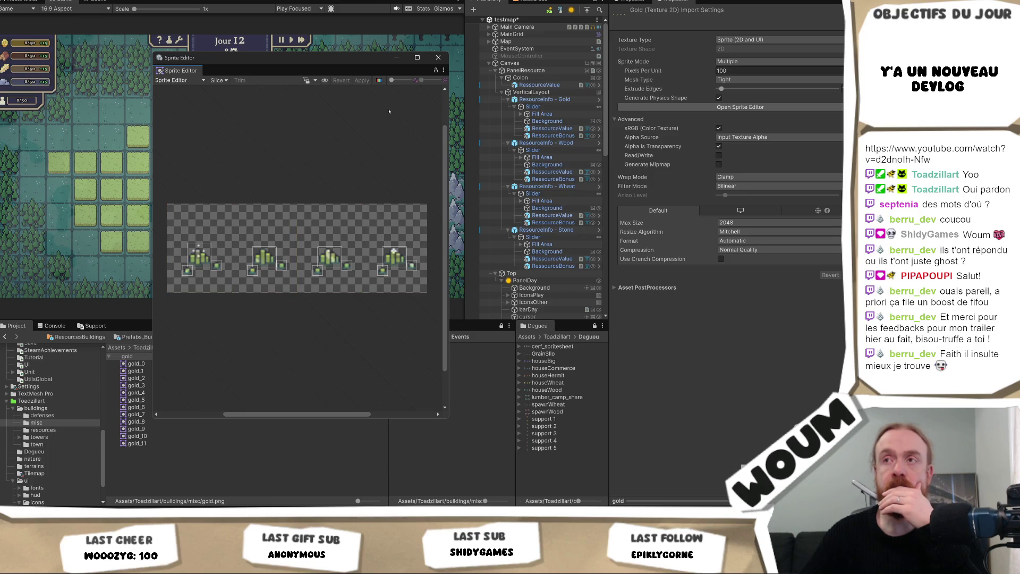
{"action": "left_click", "coordinate": [438, 57]}
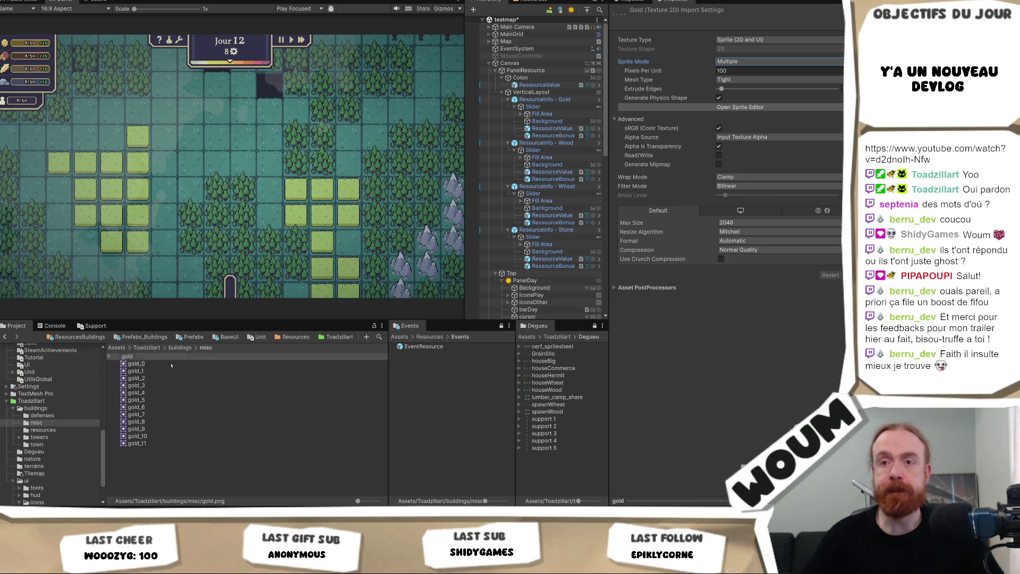
- Go back to the buildings folder and glance at the DreadHaven design document
{"action": "left_click", "coordinate": [184, 348]}
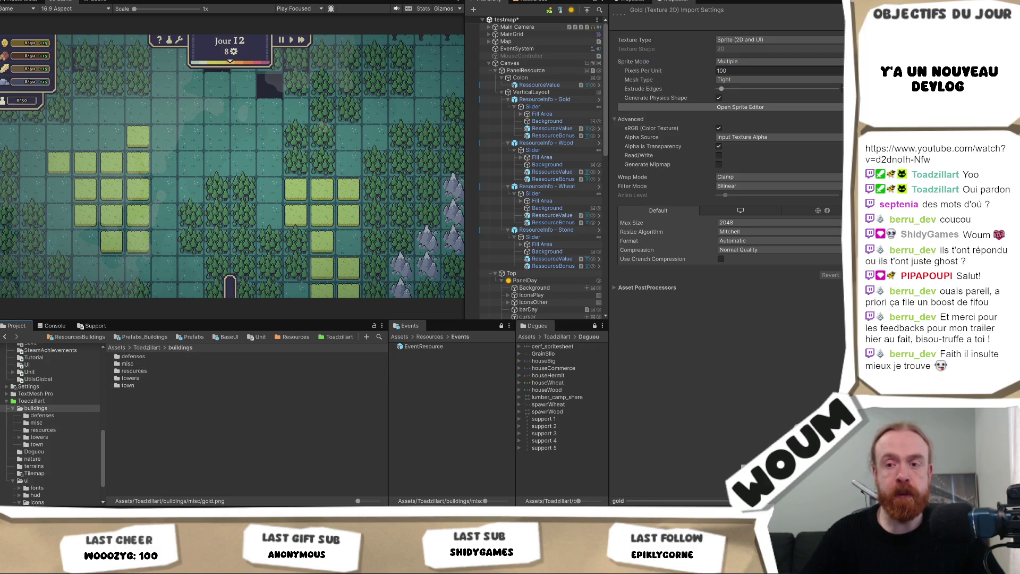
{"action": "mouse_move", "coordinate": [190, 571]}
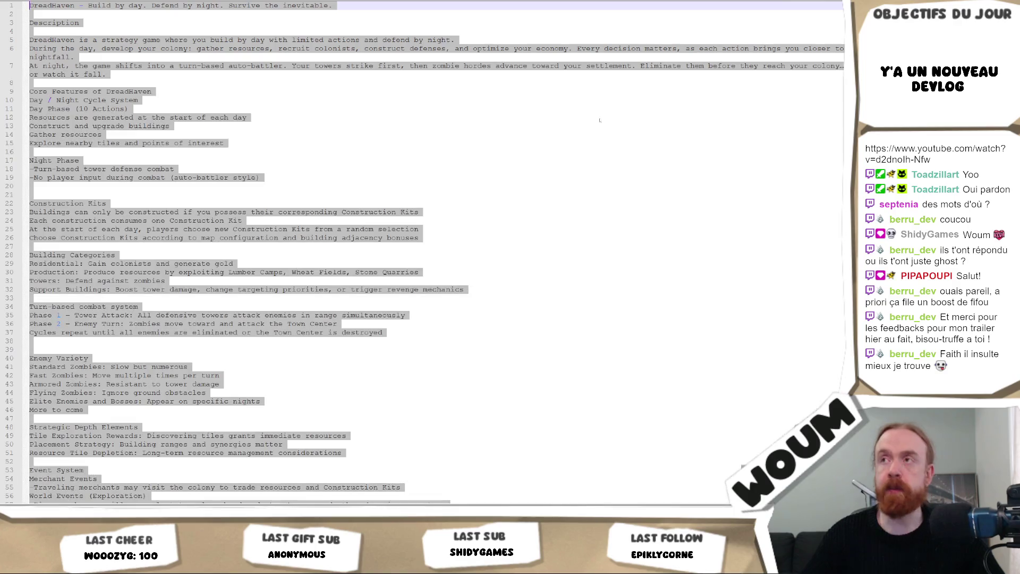
{"action": "left_click", "coordinate": [190, 478]}
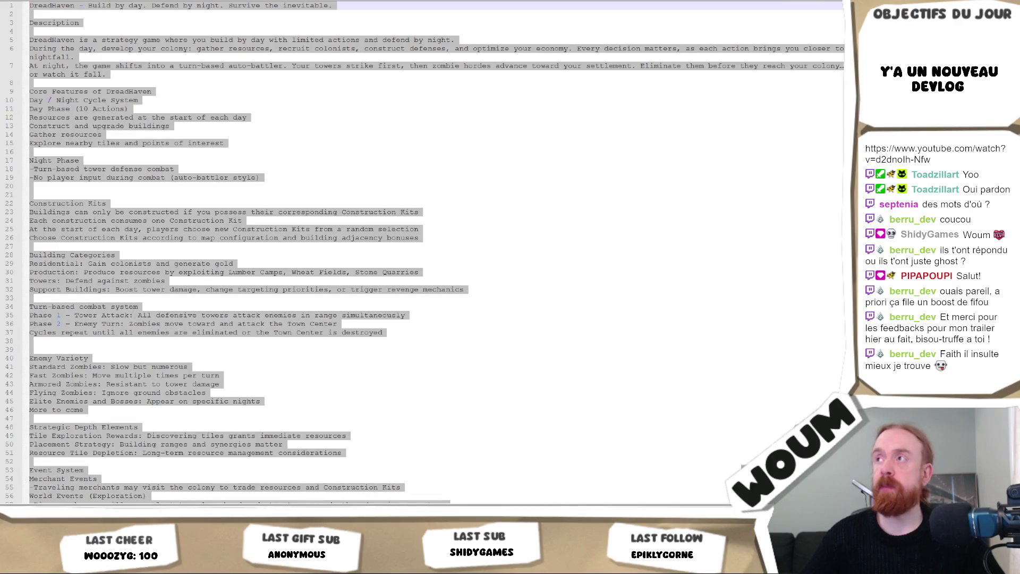
{"action": "key", "text": "alt+Tab"}
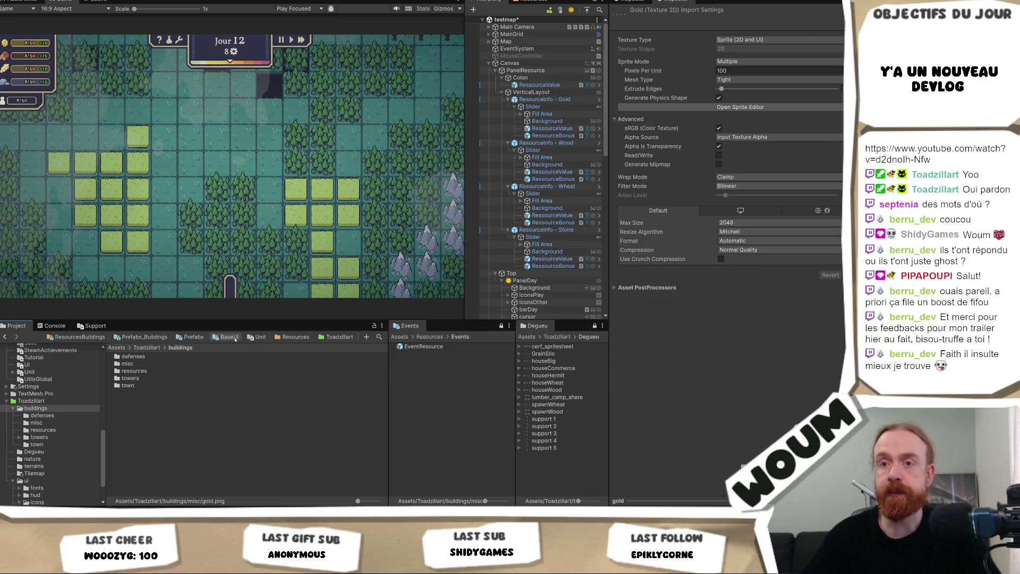
- Browse resources and towers, inspect the sniper texture's import settings, then return to Toadzillart
{"action": "double_click", "coordinate": [135, 371]}
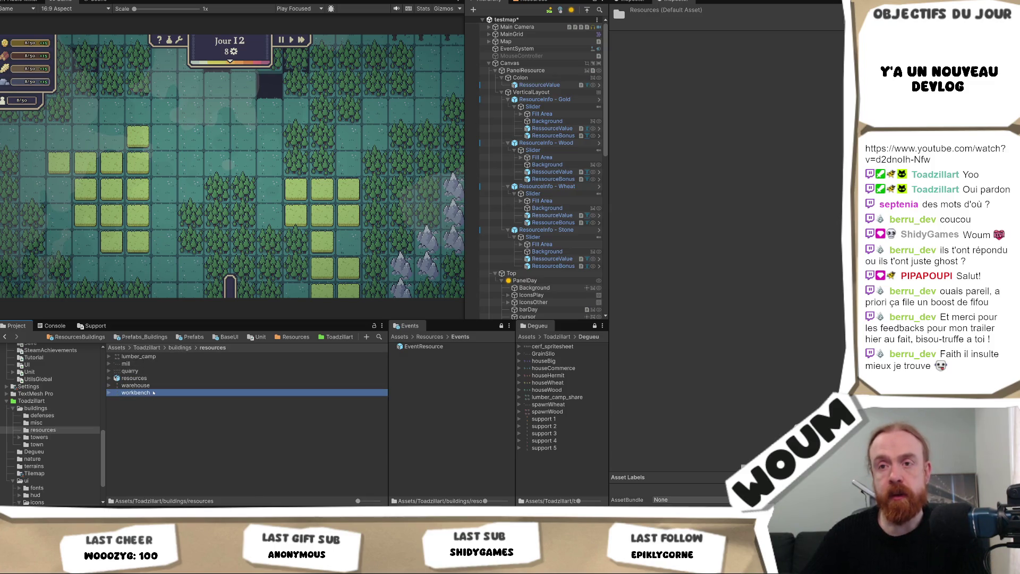
{"action": "left_click", "coordinate": [153, 393]}
{"action": "key", "text": "BackSpace"}
{"action": "double_click", "coordinate": [135, 378]}
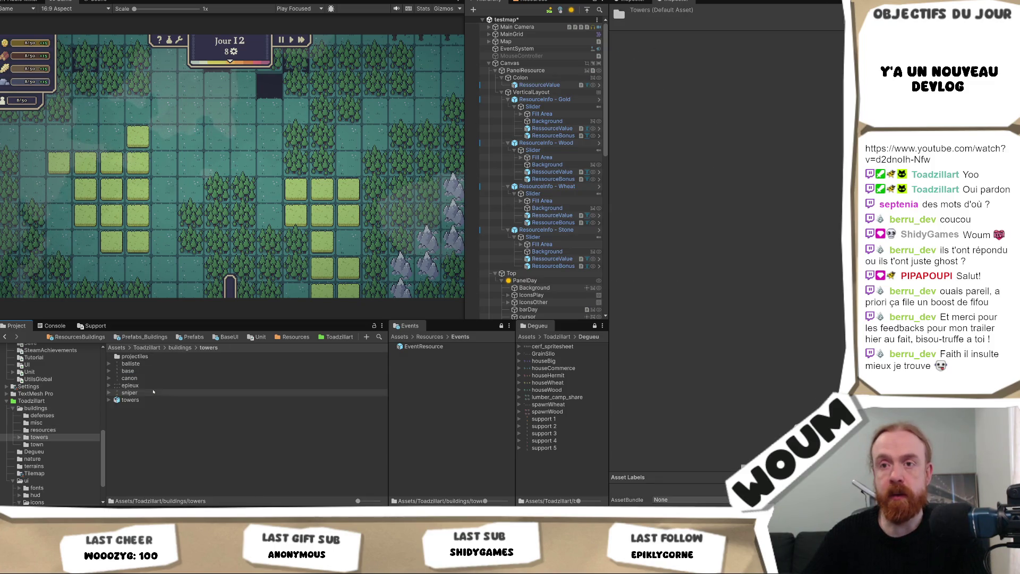
{"action": "left_click", "coordinate": [136, 393]}
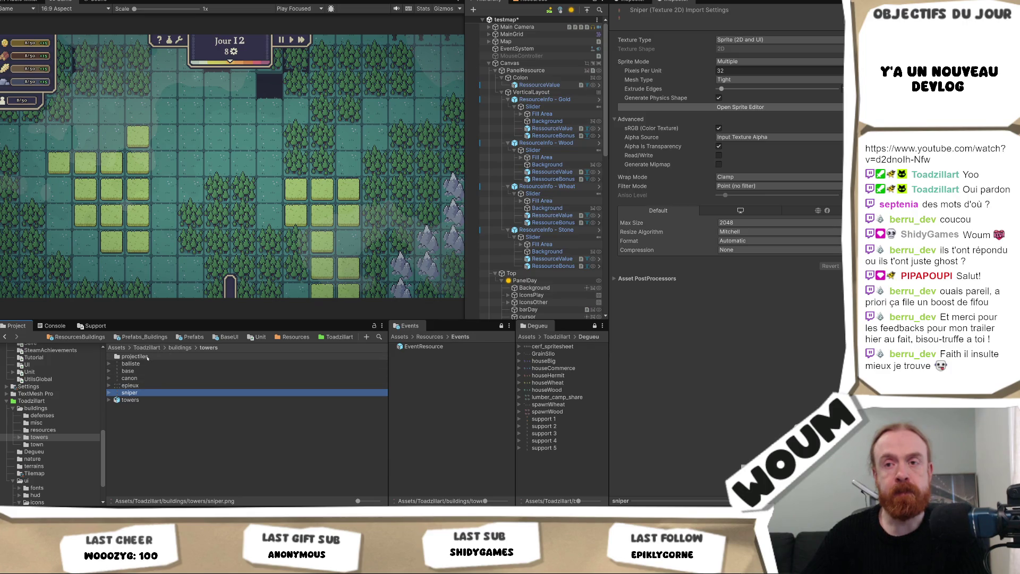
{"action": "key", "text": "BackSpace"}
{"action": "left_click", "coordinate": [148, 386]}
{"action": "key", "text": "BackSpace"}
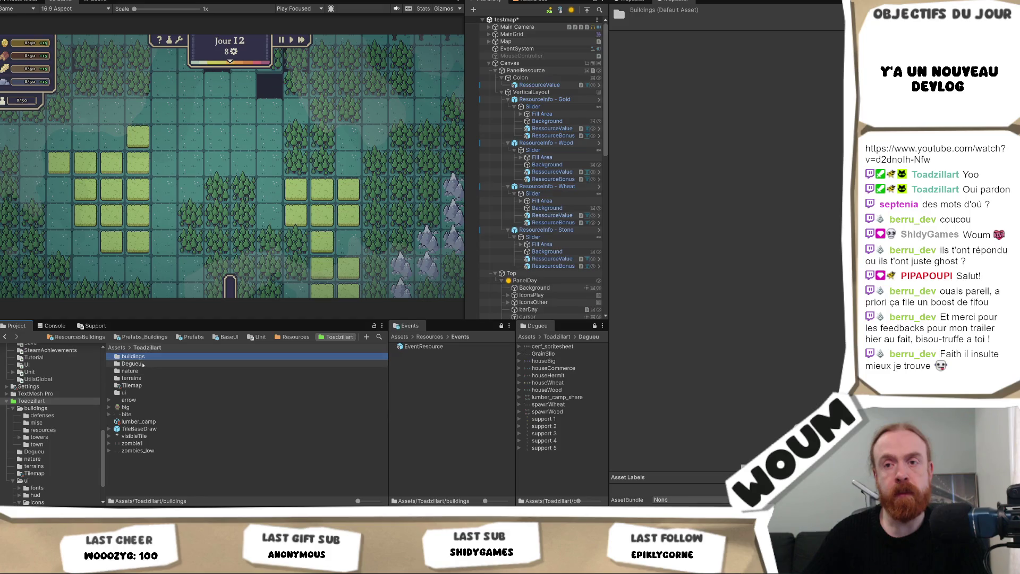
- Refresh the project assets, then open buildings/towers to see the new tower sprites
{"action": "right_click", "coordinate": [31, 400]}
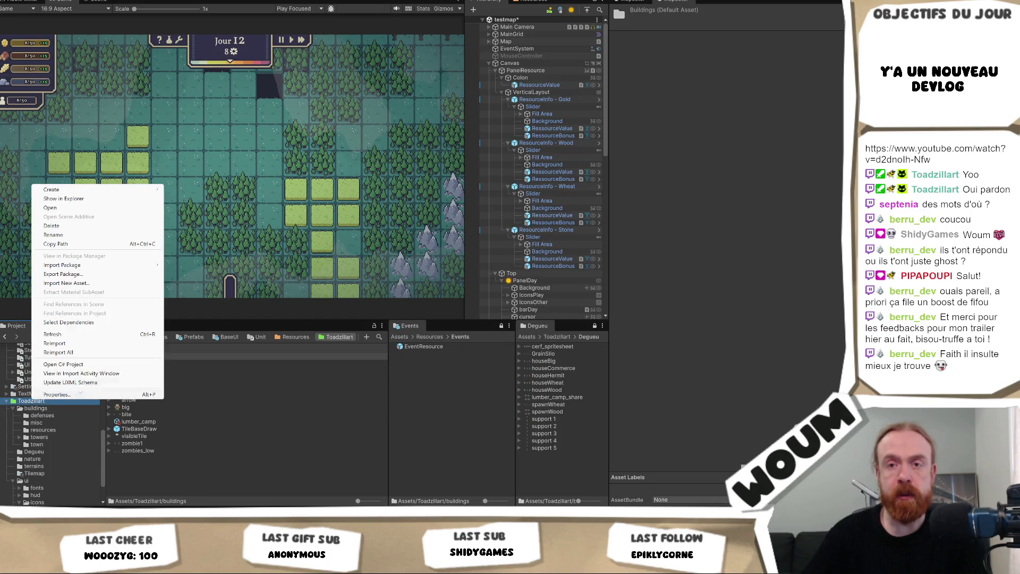
{"action": "left_click", "coordinate": [78, 344]}
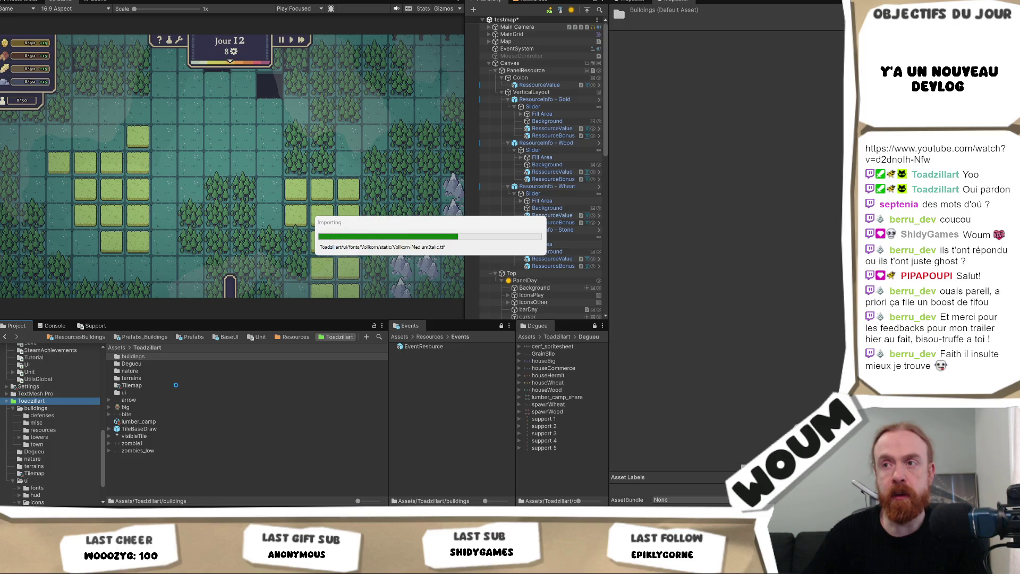
{"action": "double_click", "coordinate": [142, 357]}
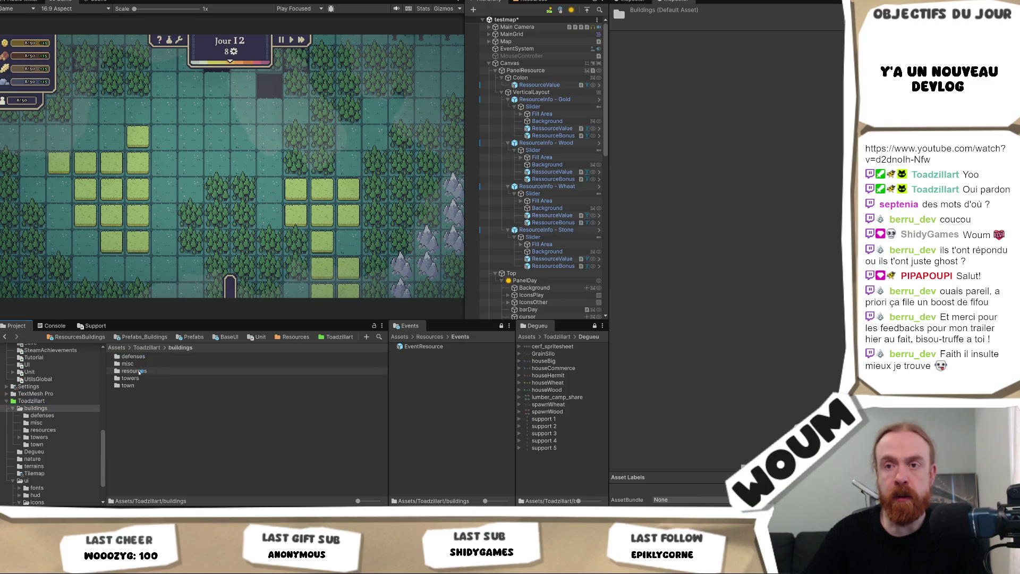
{"action": "double_click", "coordinate": [144, 356]}
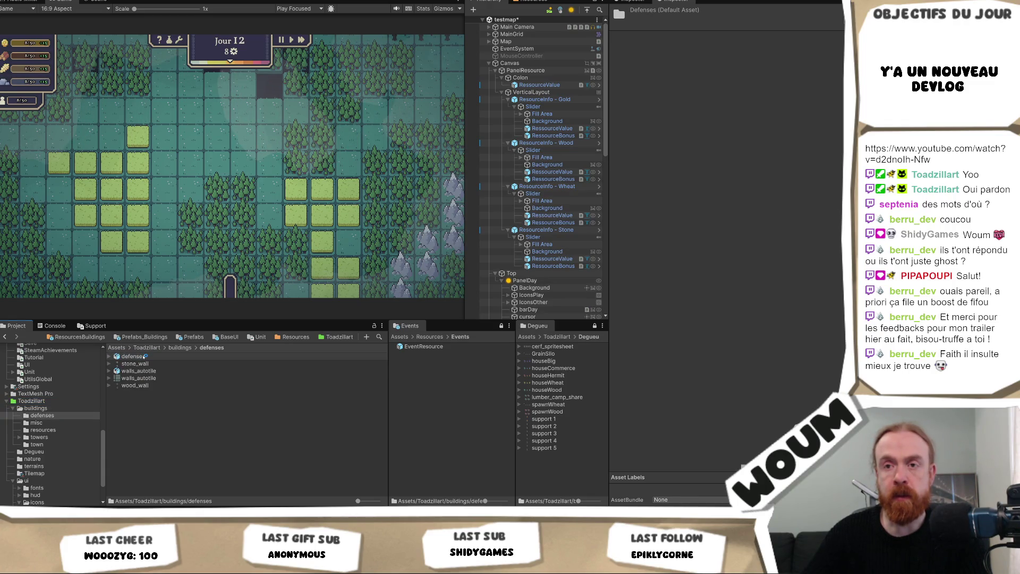
{"action": "right_click", "coordinate": [73, 414]}
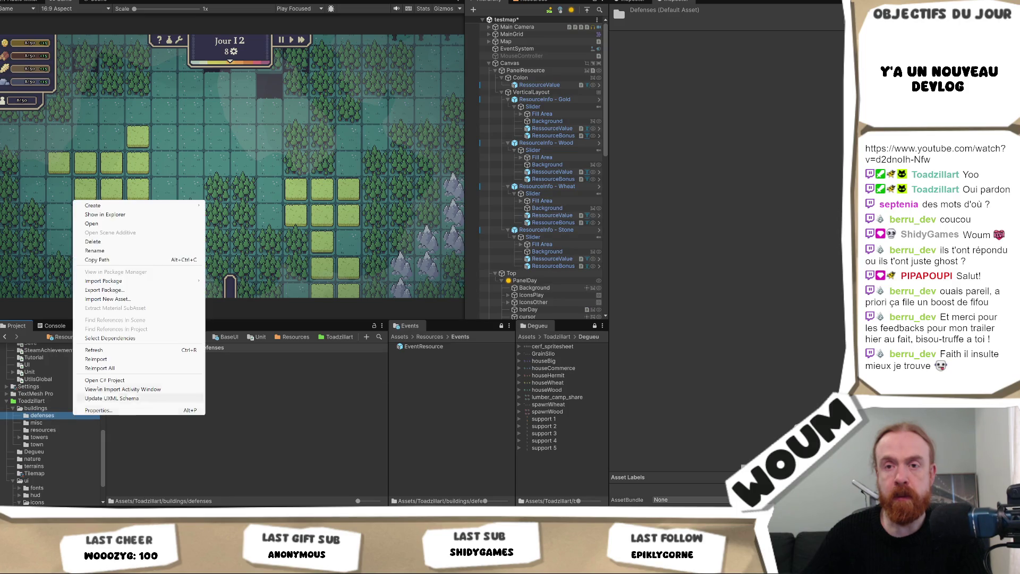
{"action": "left_click", "coordinate": [128, 349]}
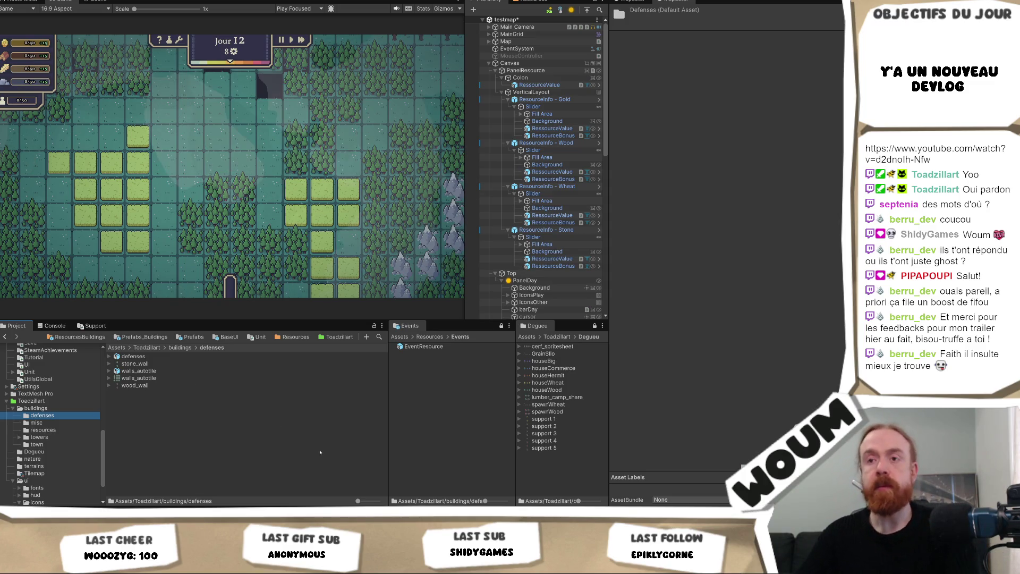
{"action": "left_click", "coordinate": [175, 348]}
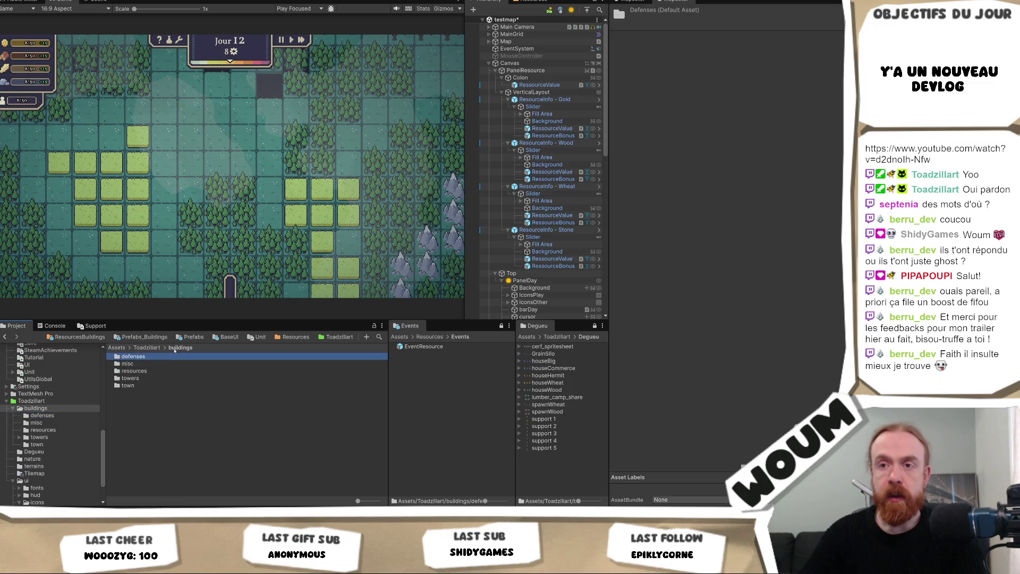
{"action": "double_click", "coordinate": [143, 379]}
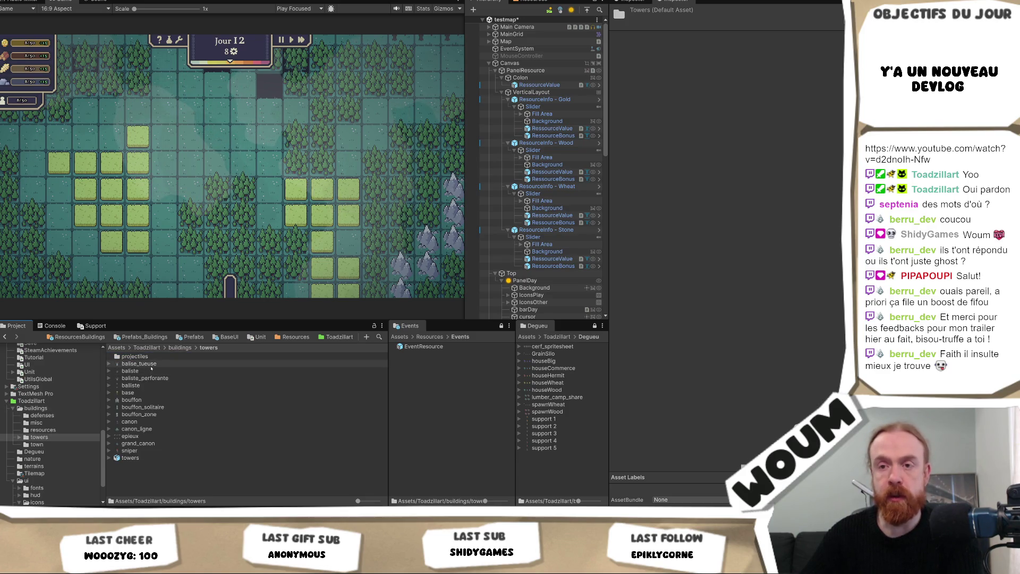
- Give all tower textures Point filtering and 32 pixels per unit
{"action": "left_click", "coordinate": [151, 365]}
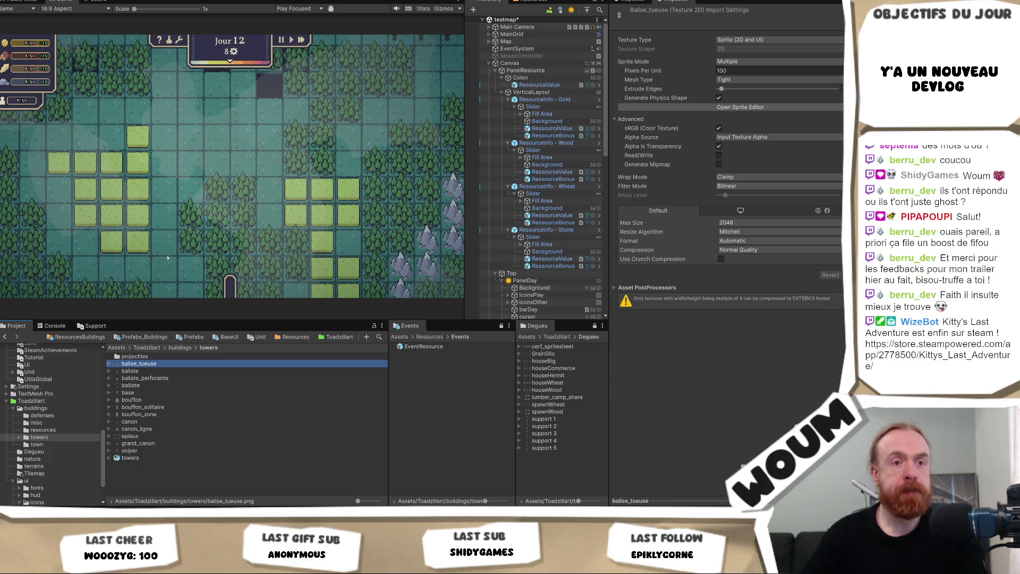
{"action": "left_click", "coordinate": [142, 451]}
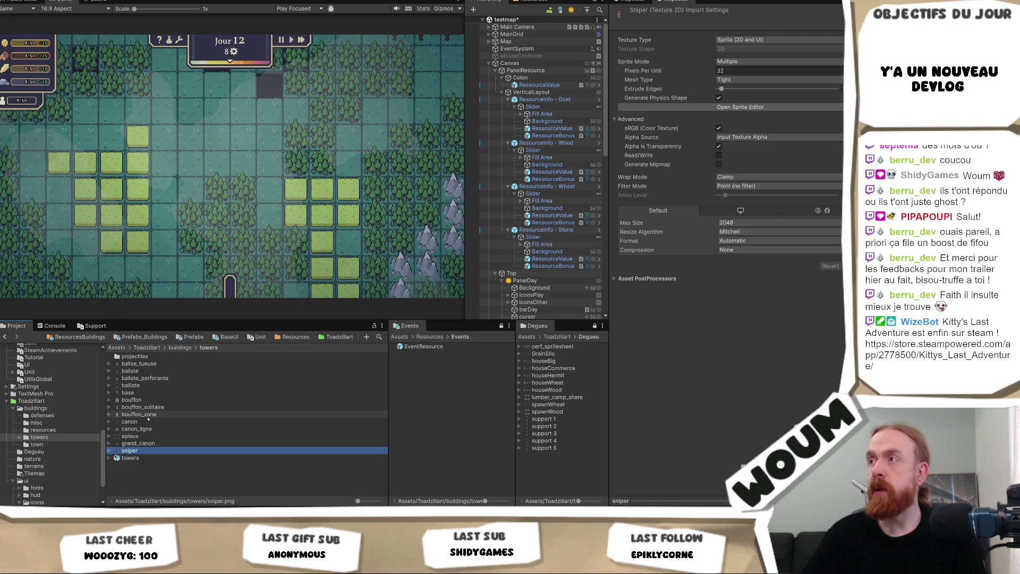
{"action": "key", "text": "Up"}
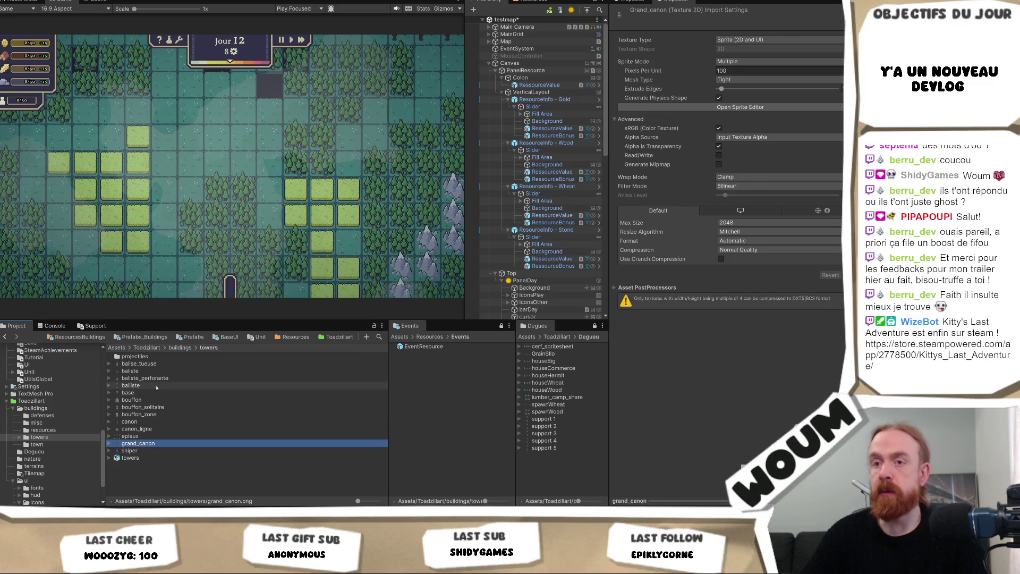
{"action": "left_click", "coordinate": [145, 451]}
{"action": "left_click", "coordinate": [144, 364], "text": "shift"}
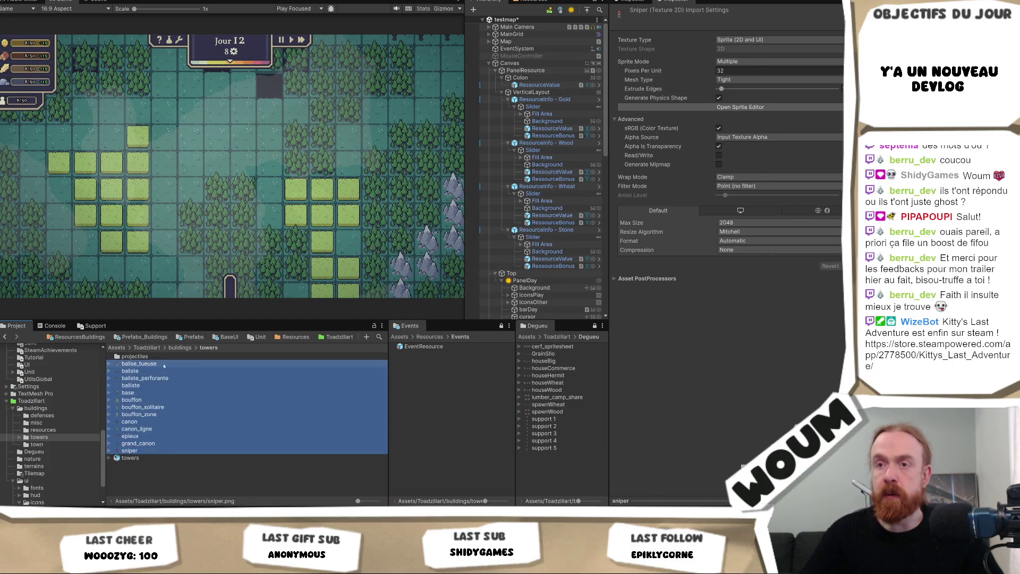
{"action": "left_click", "coordinate": [733, 186]}
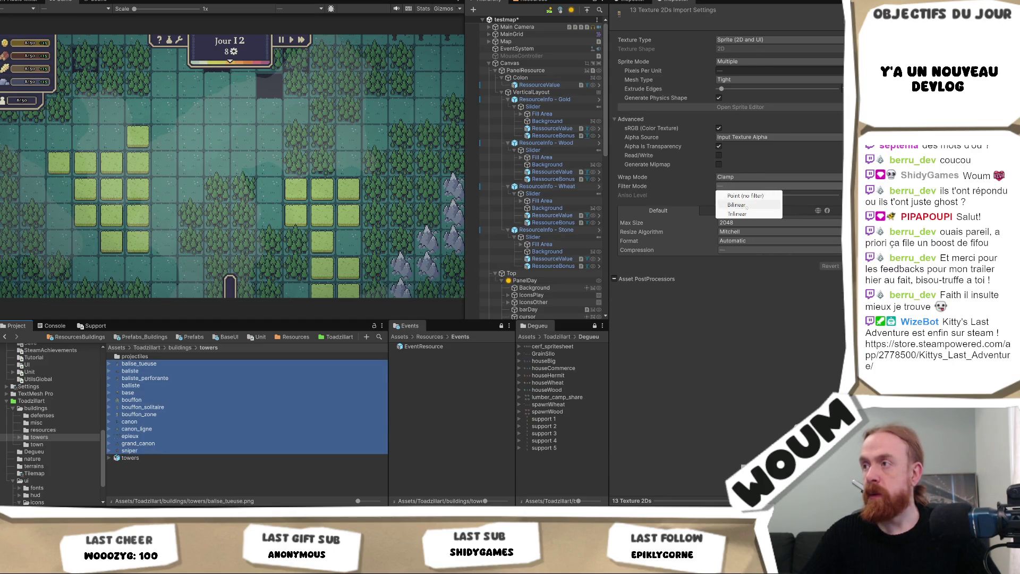
{"action": "left_click", "coordinate": [749, 195]}
{"action": "left_click", "coordinate": [760, 71]}
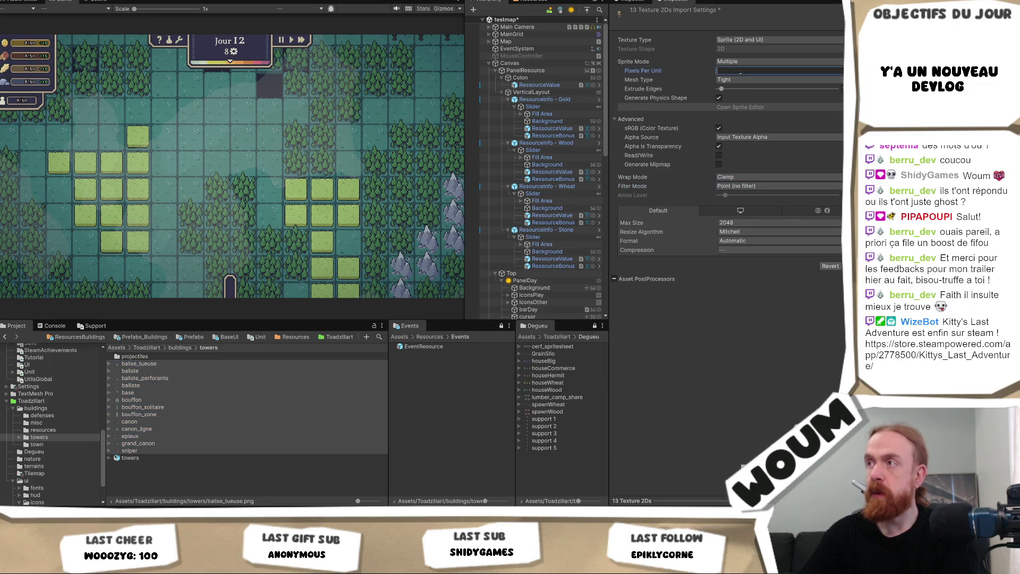
{"action": "type", "text": "32"}
{"action": "key", "text": "Return"}
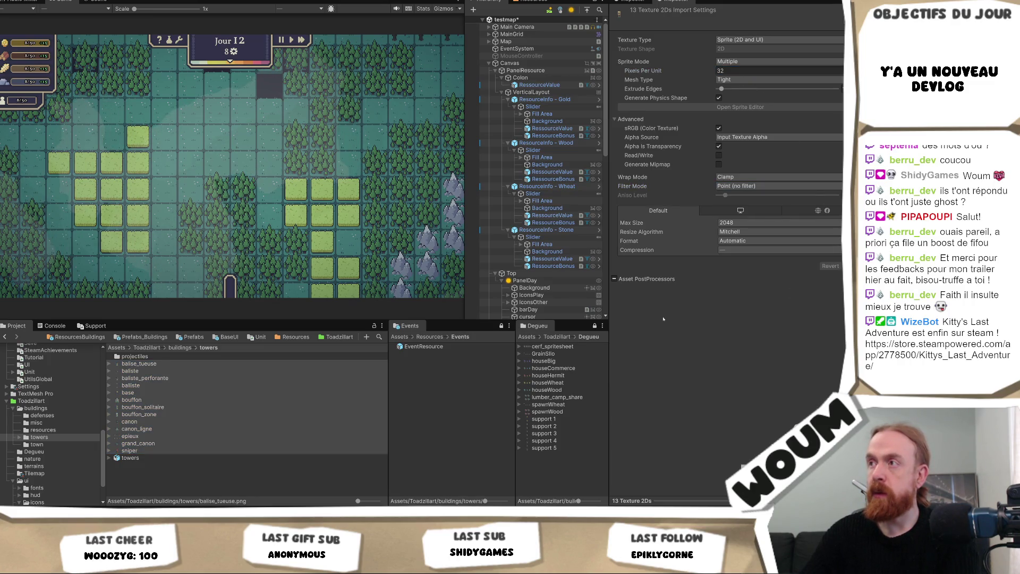
- Switch the tower textures' Sprite Mode from Multiple to Single and apply
{"action": "left_click", "coordinate": [129, 364]}
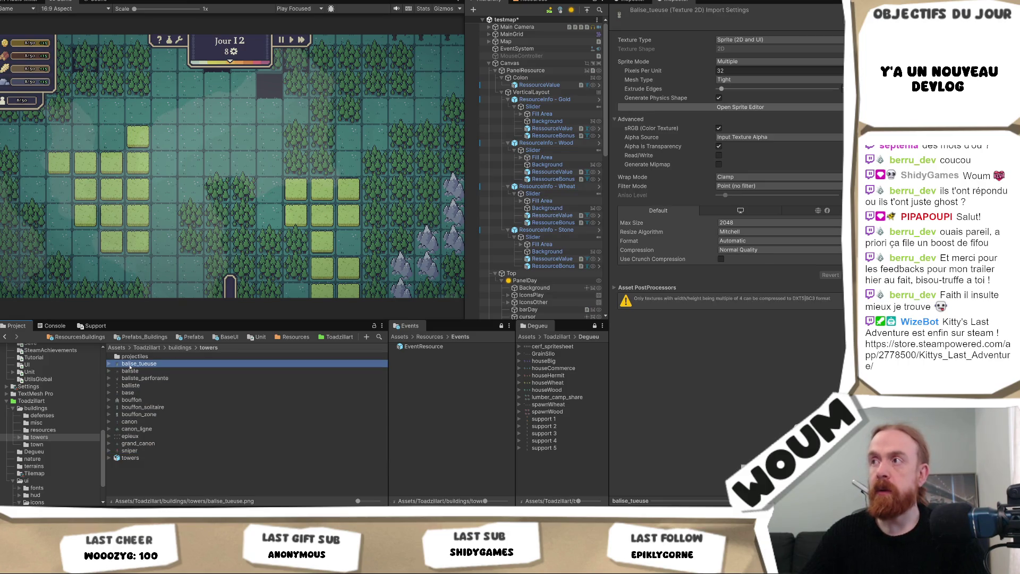
{"action": "left_click", "coordinate": [740, 107]}
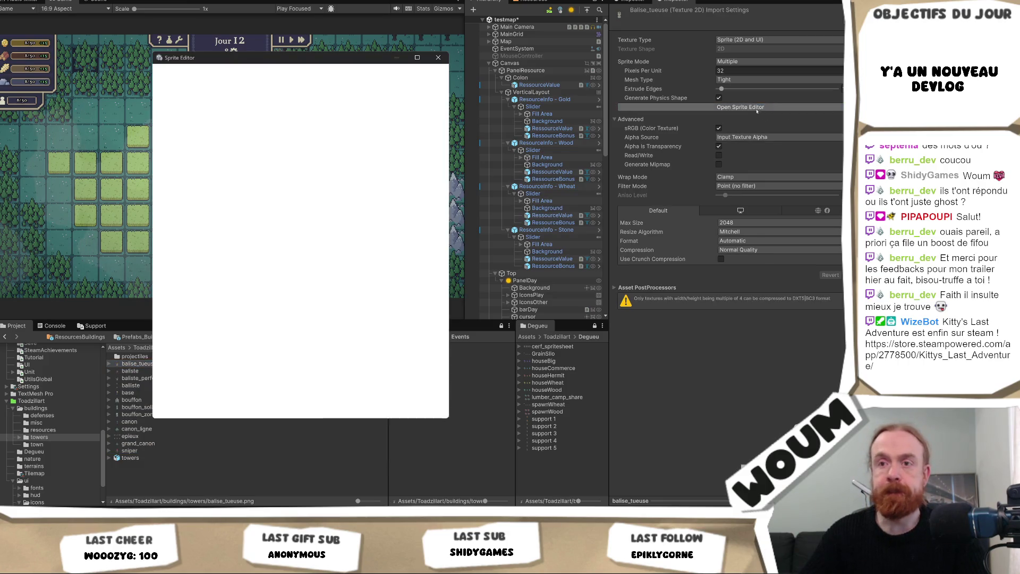
{"action": "left_click", "coordinate": [438, 57]}
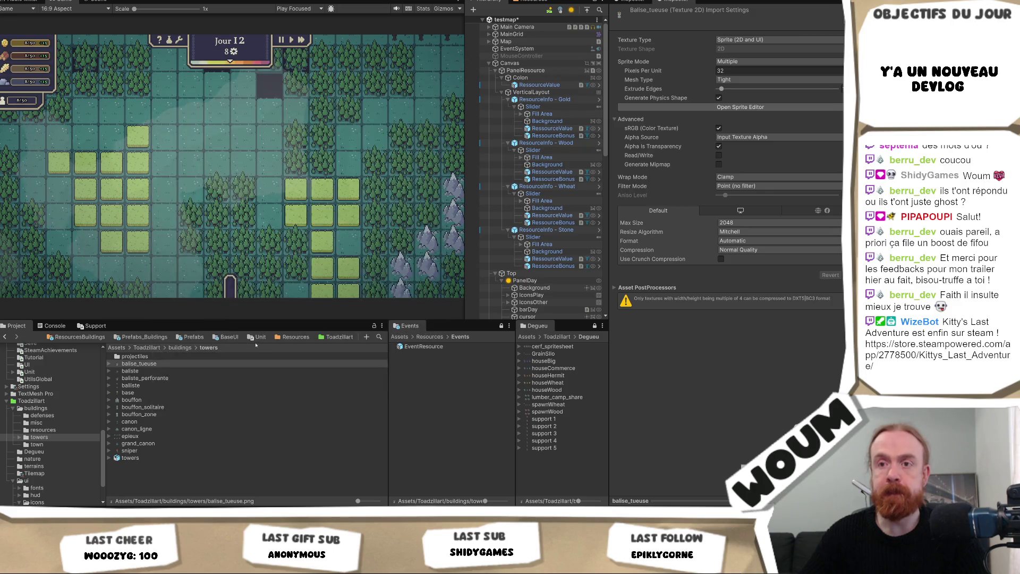
{"action": "left_click", "coordinate": [135, 356]}
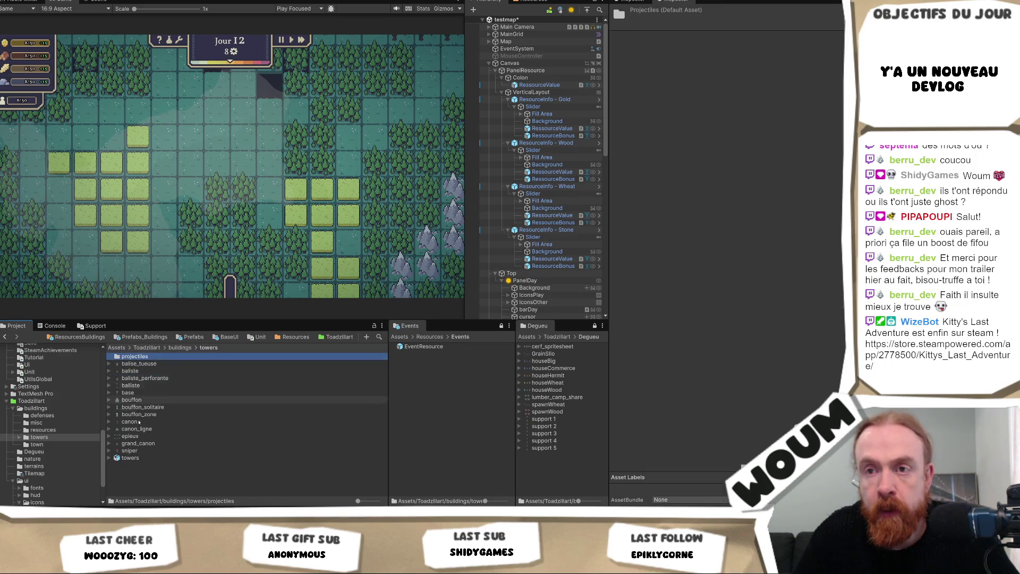
{"action": "left_click", "coordinate": [146, 364]}
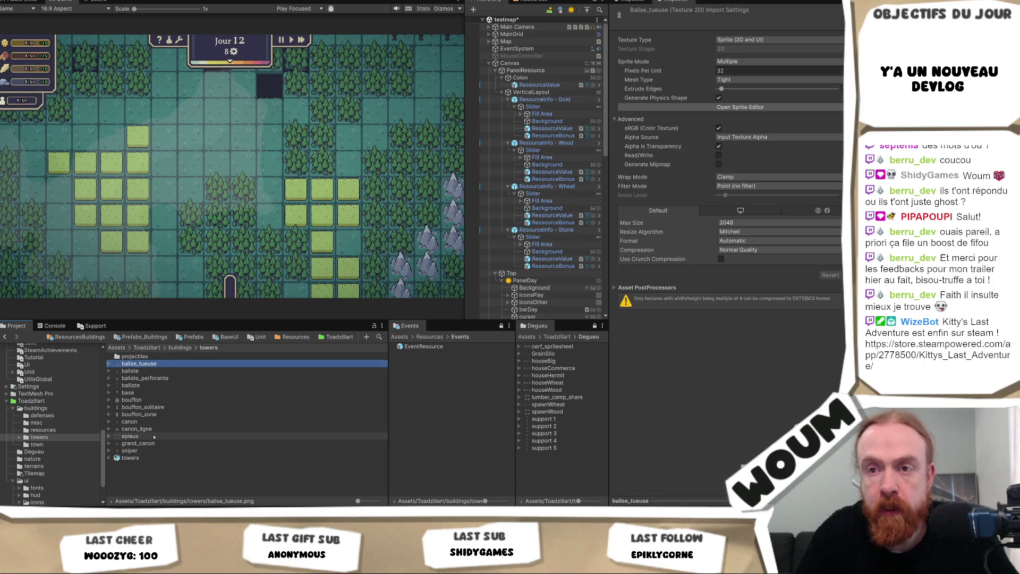
{"action": "left_click", "coordinate": [154, 429], "text": "shift"}
{"action": "left_click", "coordinate": [140, 443], "text": "ctrl"}
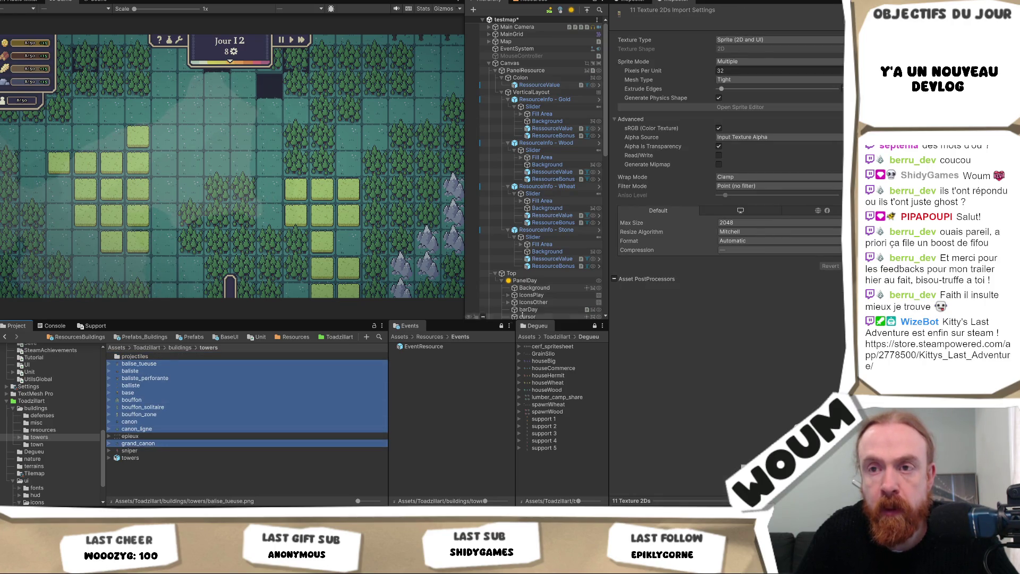
{"action": "left_click", "coordinate": [743, 61]}
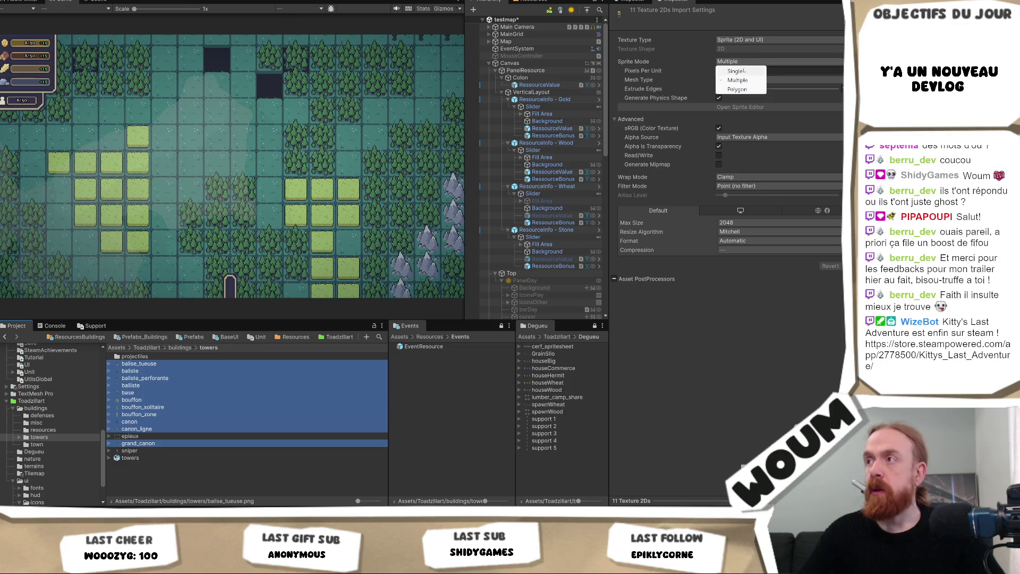
{"action": "left_click", "coordinate": [743, 69]}
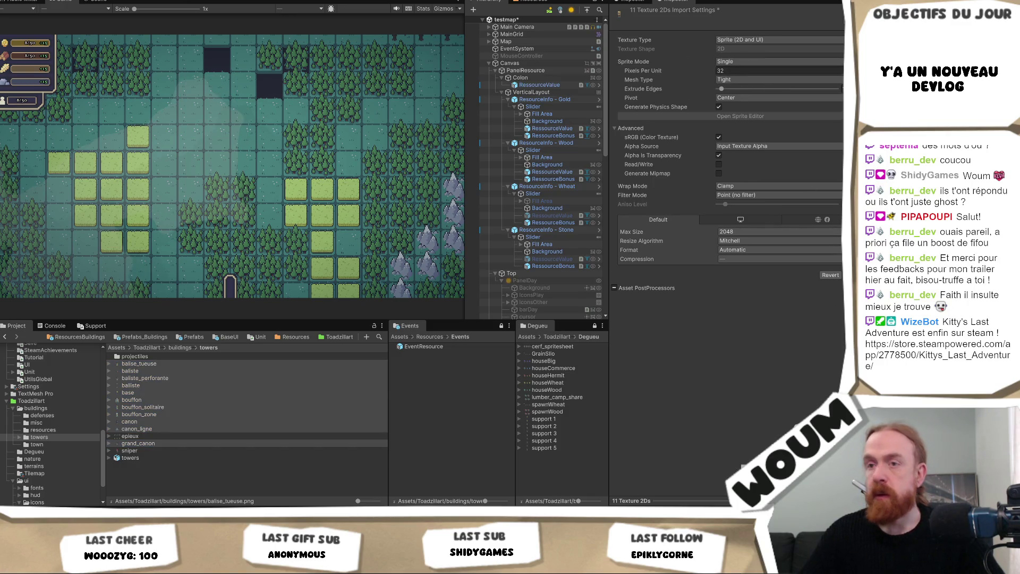
{"action": "left_click", "coordinate": [856, 274]}
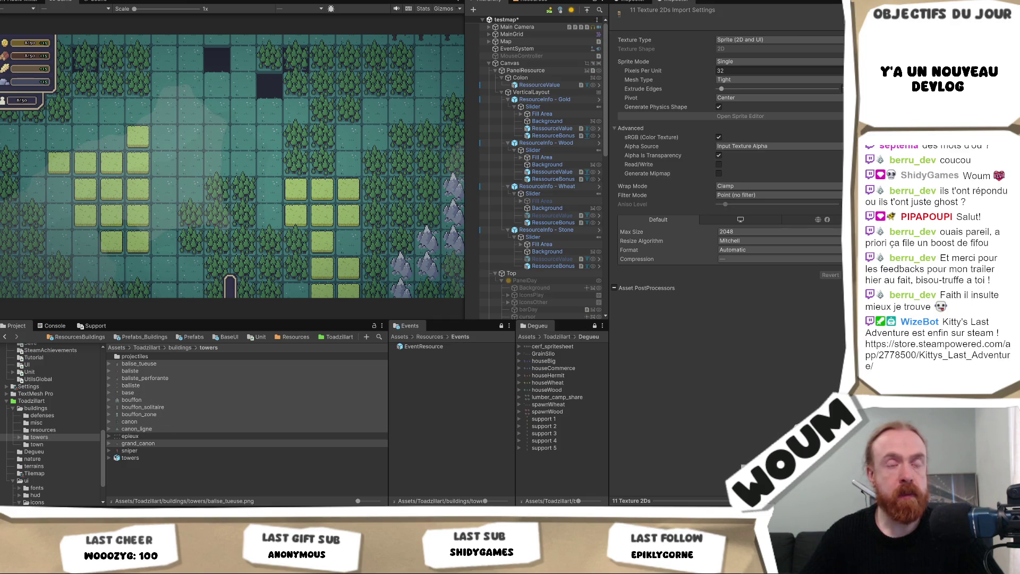
{"action": "left_click", "coordinate": [180, 347]}
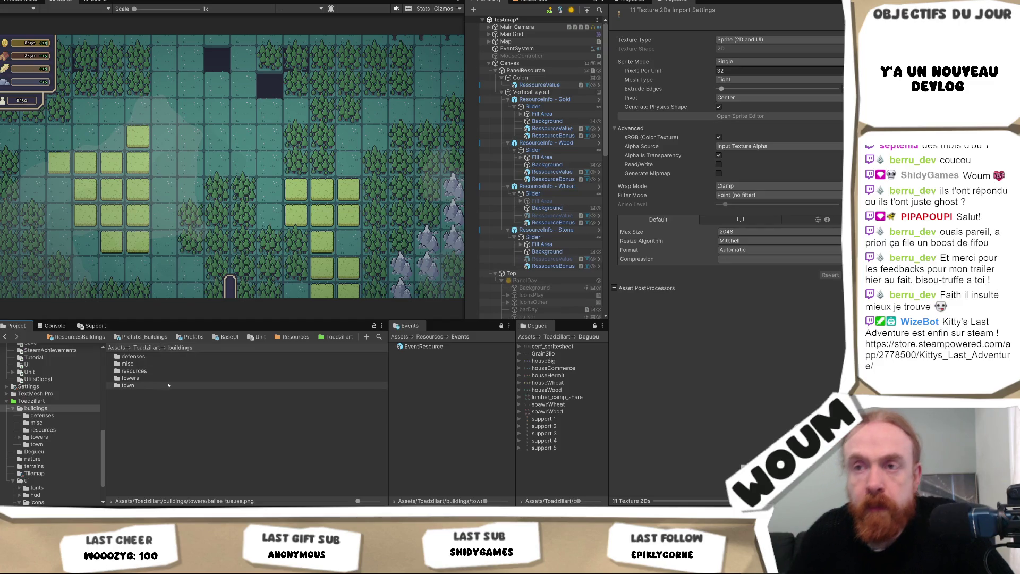
{"action": "left_click", "coordinate": [180, 358]}
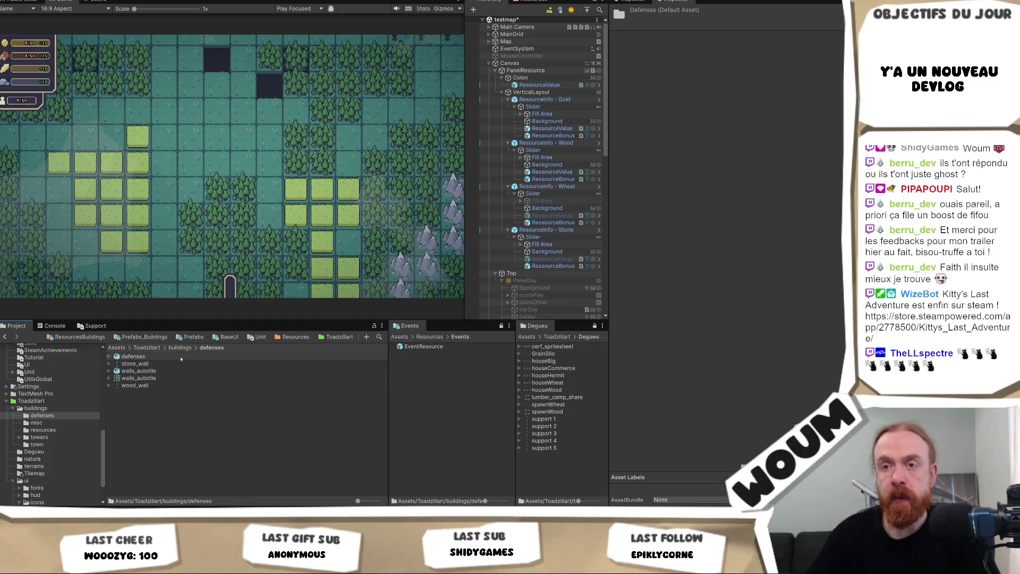
{"action": "double_click", "coordinate": [159, 378]}
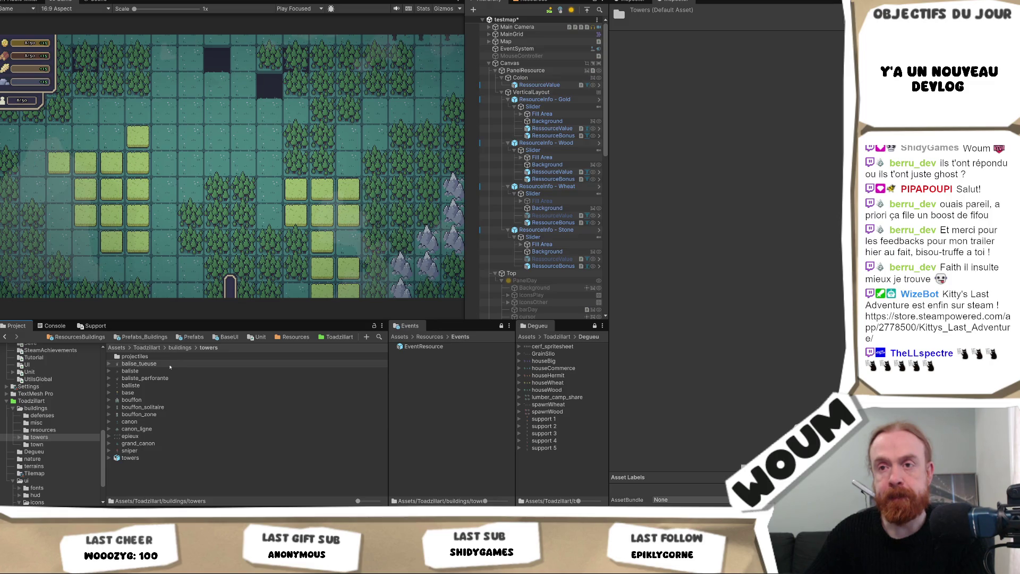
{"action": "left_click", "coordinate": [147, 348]}
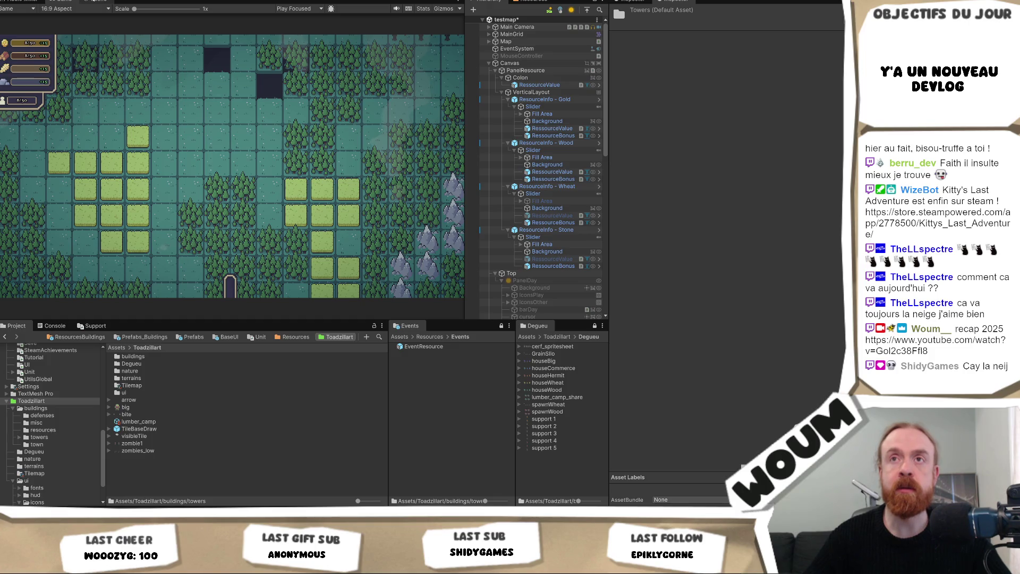
- Switch to the Scene view, zoom in, and select the Clouds (1) object
{"action": "left_click", "coordinate": [95, 2]}
{"action": "scroll", "coordinate": [264, 213], "scroll_direction": "up", "scroll_amount": 5}
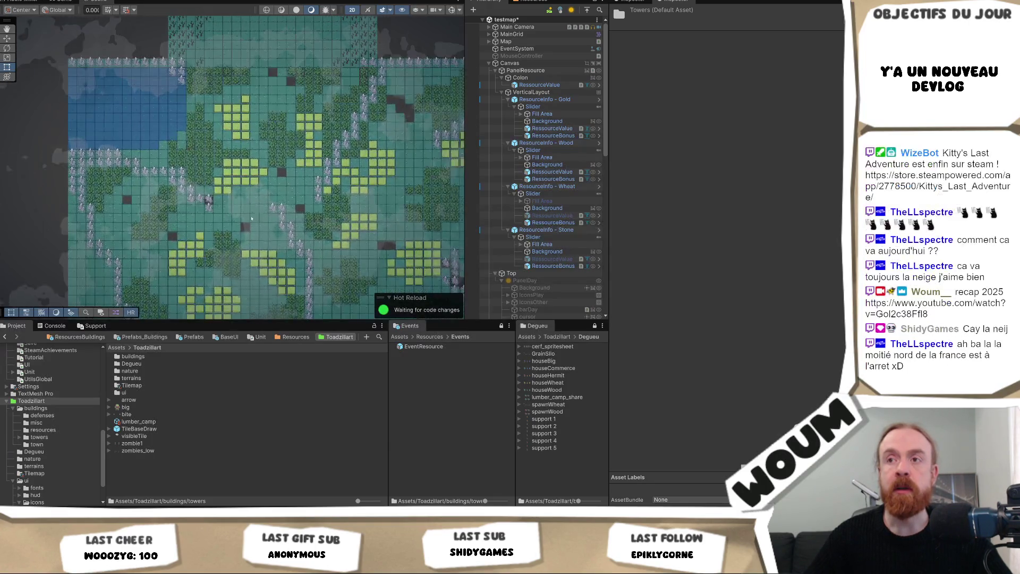
{"action": "left_click", "coordinate": [248, 231]}
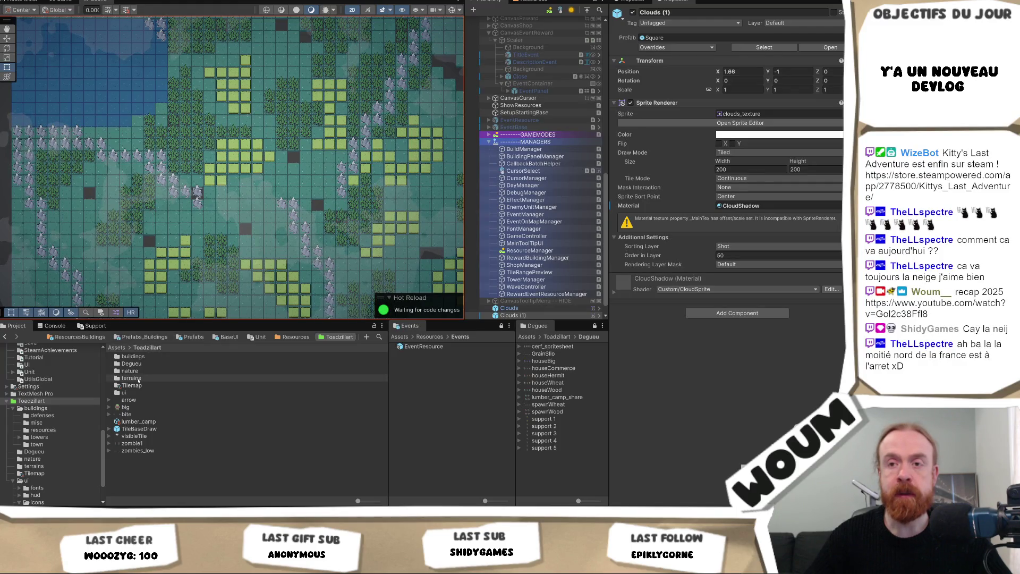
- Browse the terrains and nature folders, inspect the field textures, then select the Map object
{"action": "double_click", "coordinate": [138, 378]}
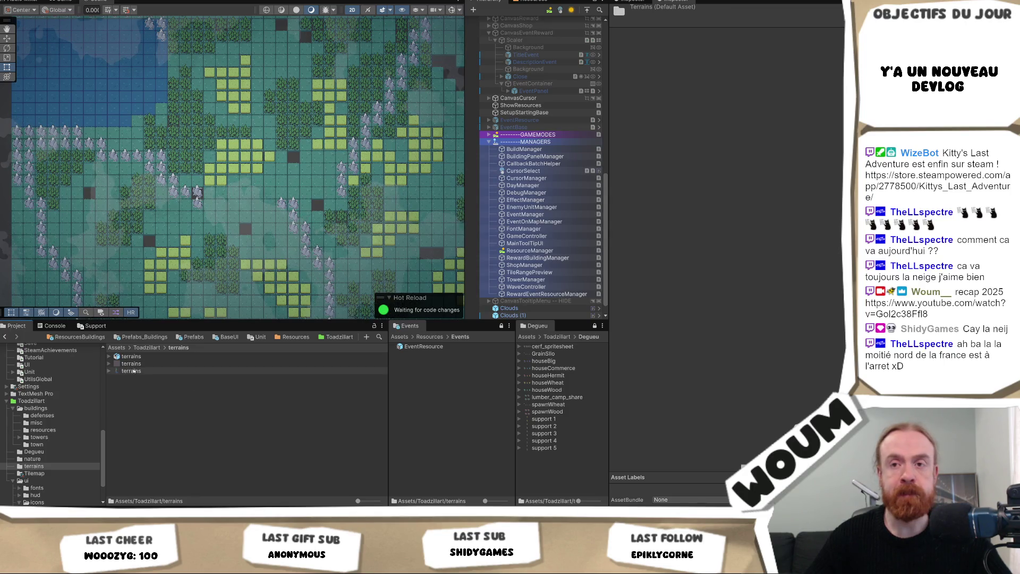
{"action": "left_click", "coordinate": [147, 348]}
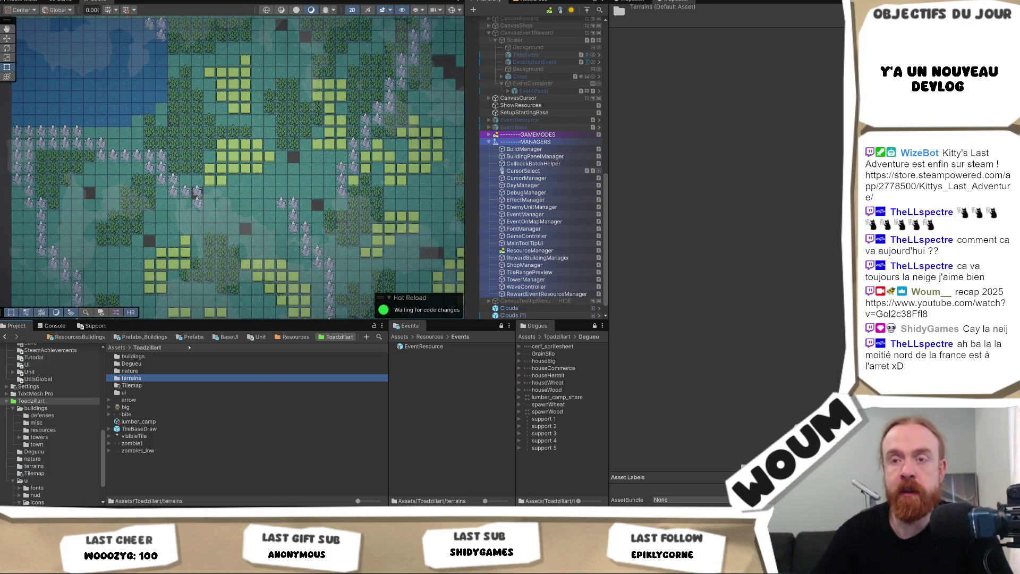
{"action": "double_click", "coordinate": [140, 371]}
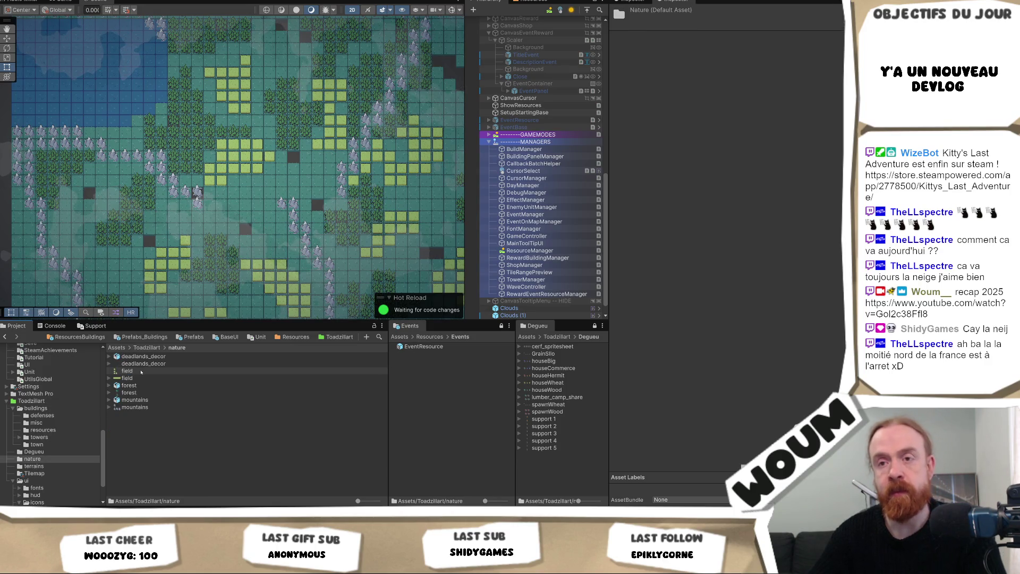
{"action": "left_click", "coordinate": [140, 371]}
{"action": "left_click", "coordinate": [141, 378]}
{"action": "key", "text": "Up"}
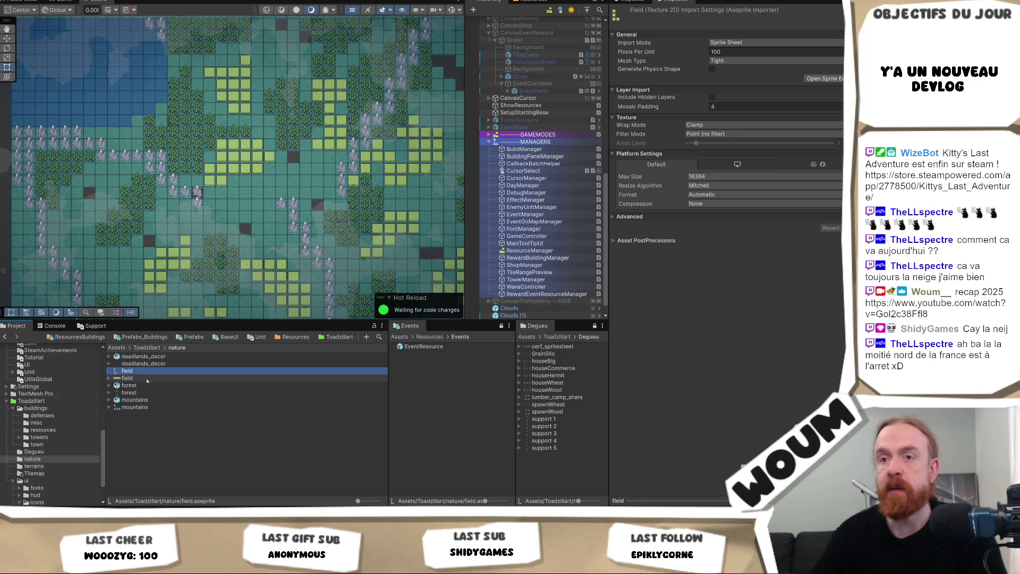
{"action": "key", "text": "BackSpace"}
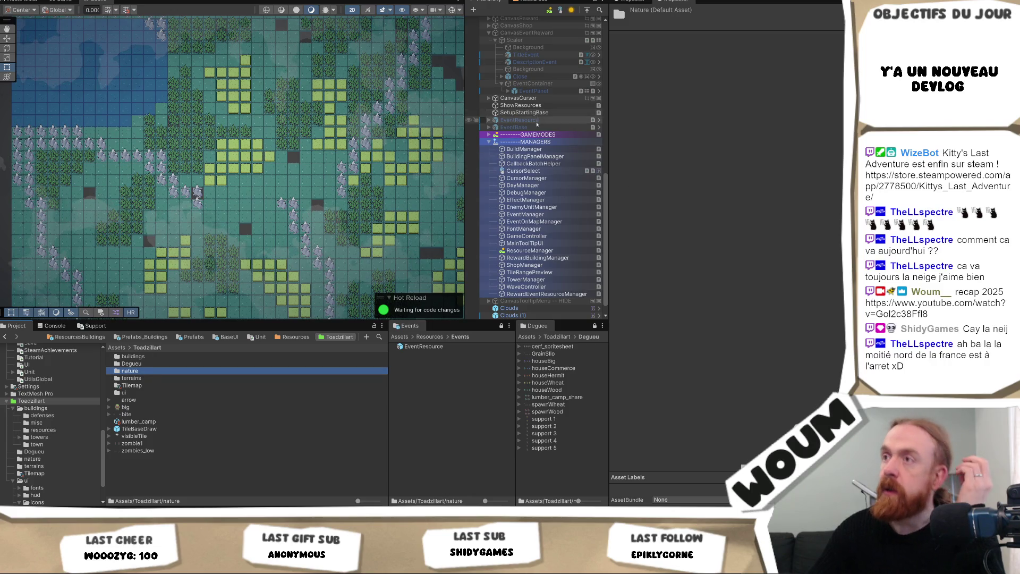
{"action": "scroll", "coordinate": [536, 124], "scroll_direction": "up", "scroll_amount": 15}
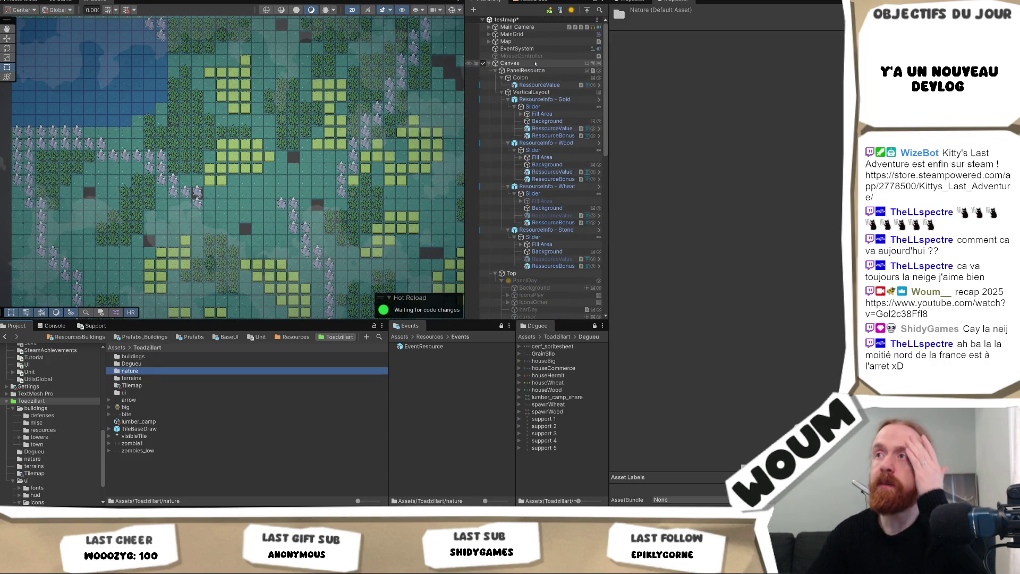
{"action": "left_click", "coordinate": [505, 41]}
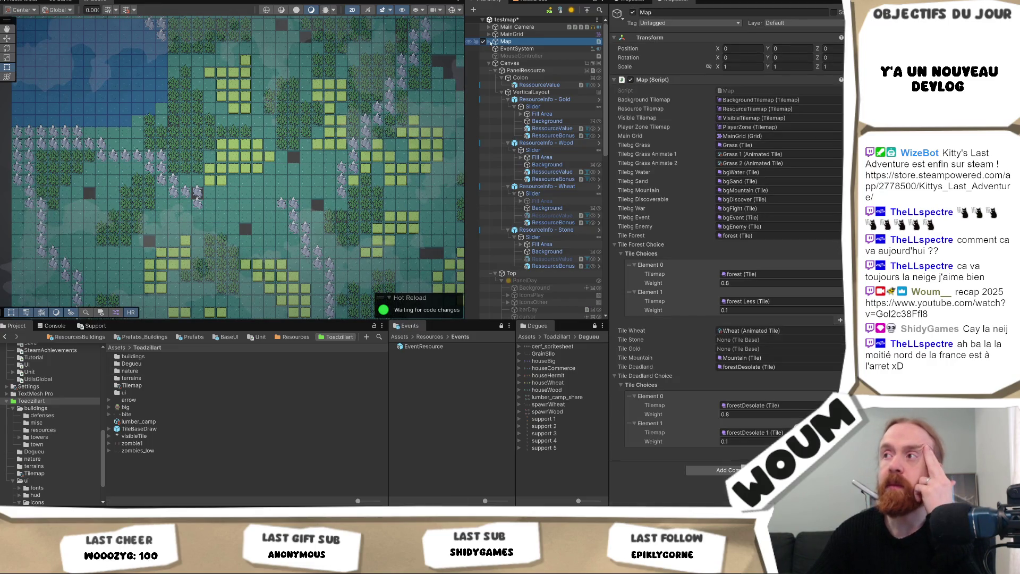
- Locate Grass 1 from Map's Tilebg Grass Animate 1 field and inspect its animation frames
{"action": "left_click", "coordinate": [490, 41]}
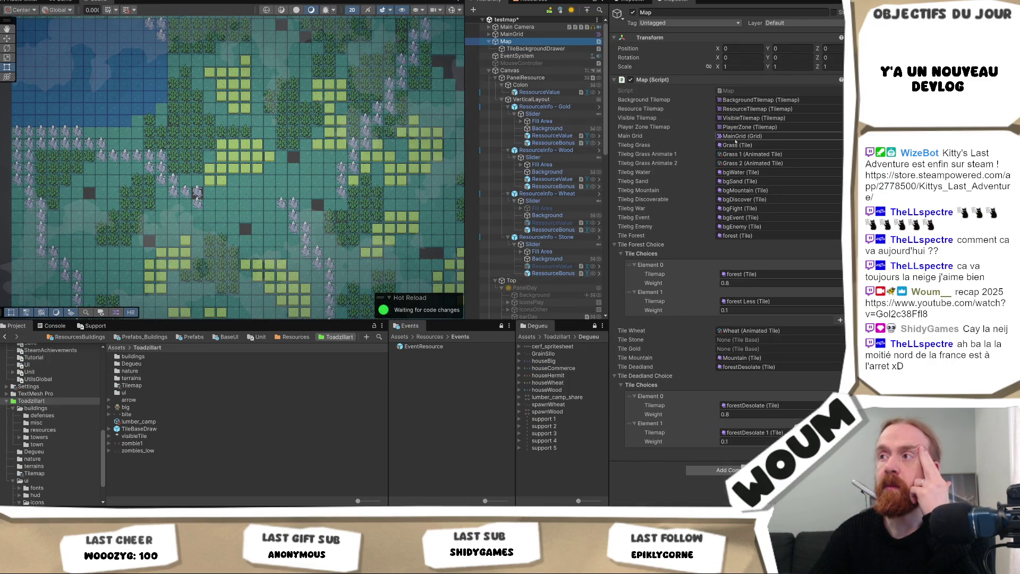
{"action": "left_click", "coordinate": [755, 154]}
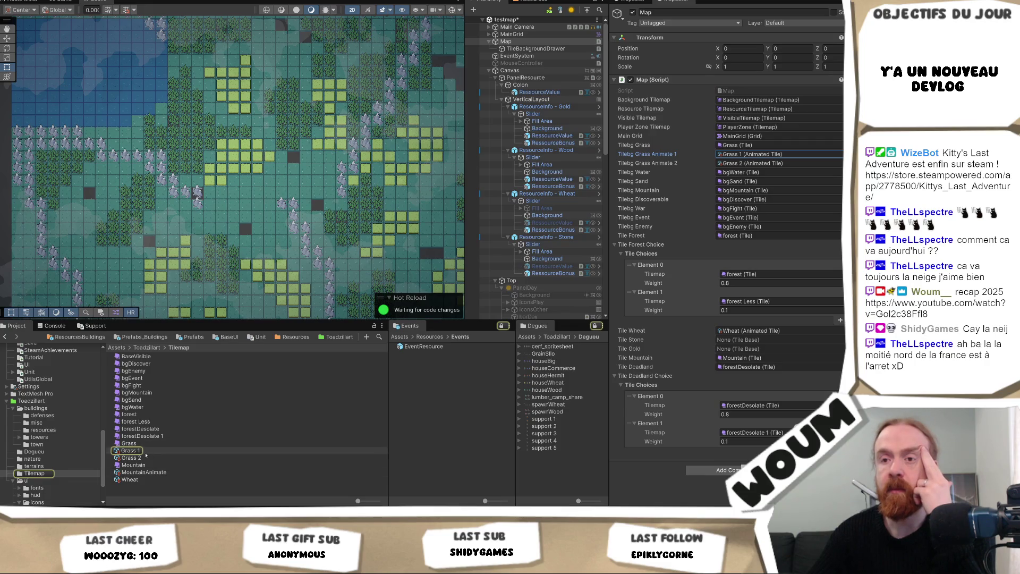
{"action": "left_click", "coordinate": [146, 452]}
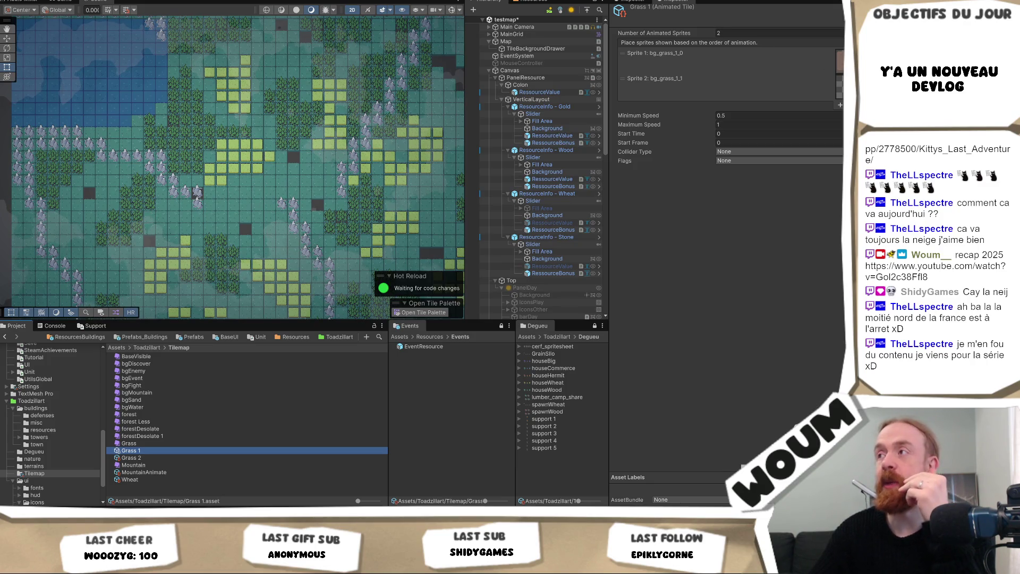
{"action": "left_click", "coordinate": [839, 59]}
{"action": "key", "text": "Escape"}
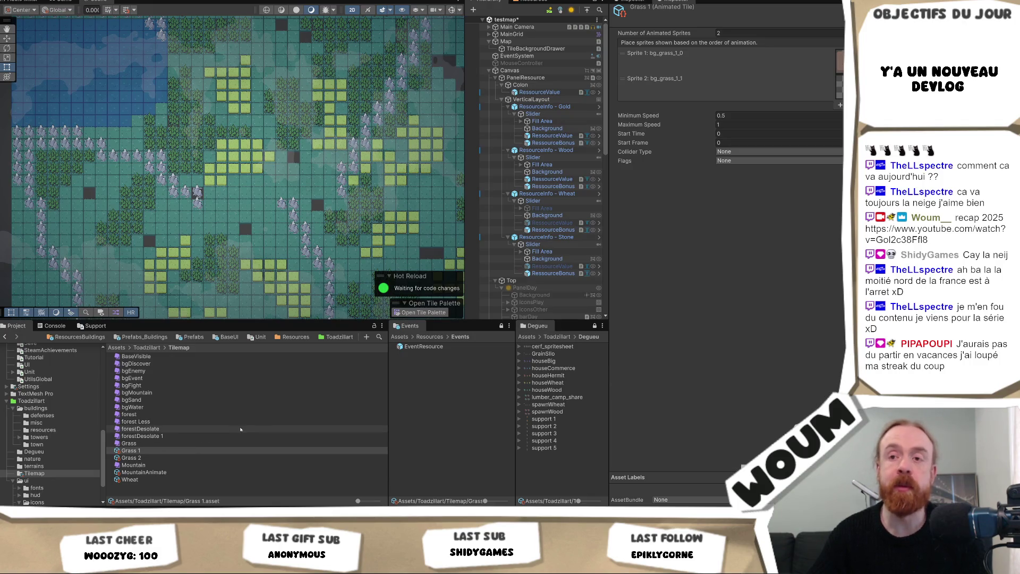
- Unlock the Events panel, find terrains.png in the terrains folder, and open its Sprite Editor
{"action": "left_click", "coordinate": [94, 326]}
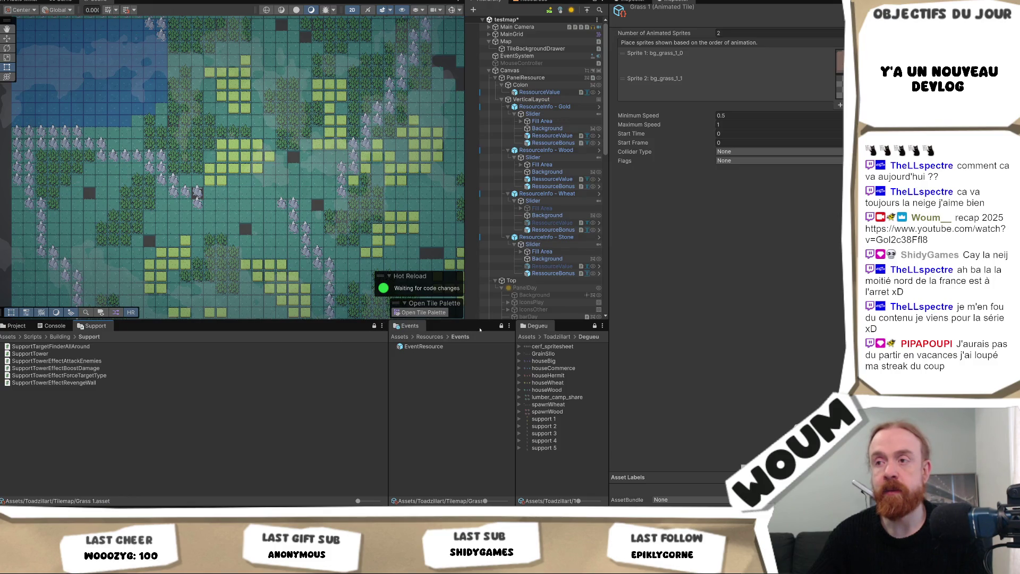
{"action": "left_click", "coordinate": [500, 327]}
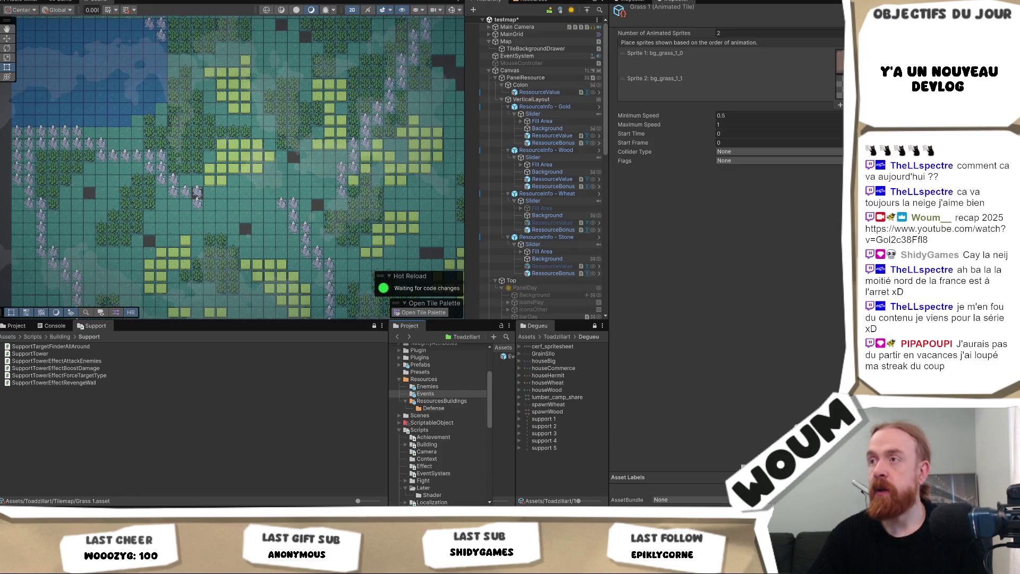
{"action": "left_click", "coordinate": [838, 61]}
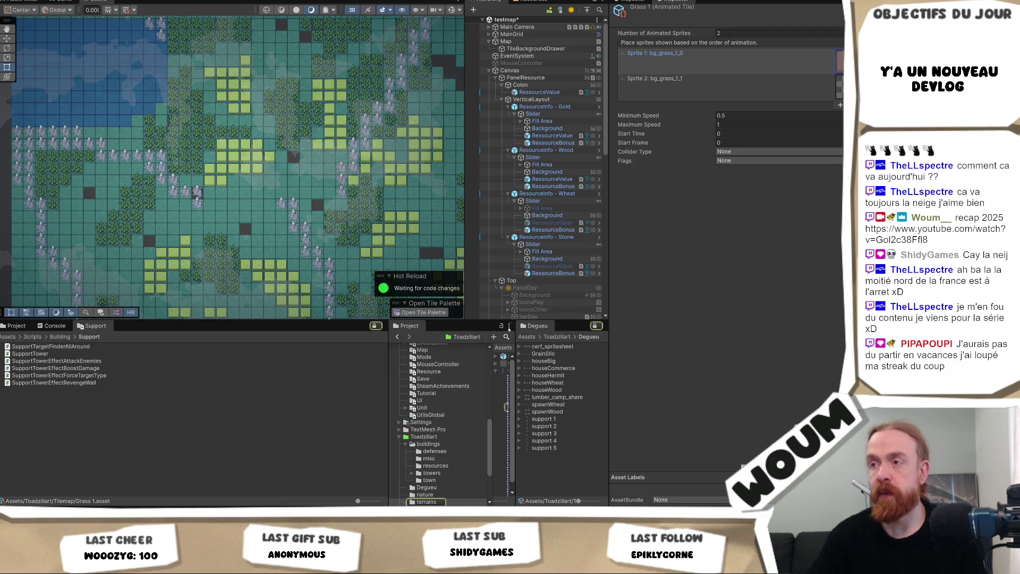
{"action": "left_click_drag", "start_coordinate": [493, 414], "coordinate": [390, 415]}
{"action": "left_click", "coordinate": [425, 361]}
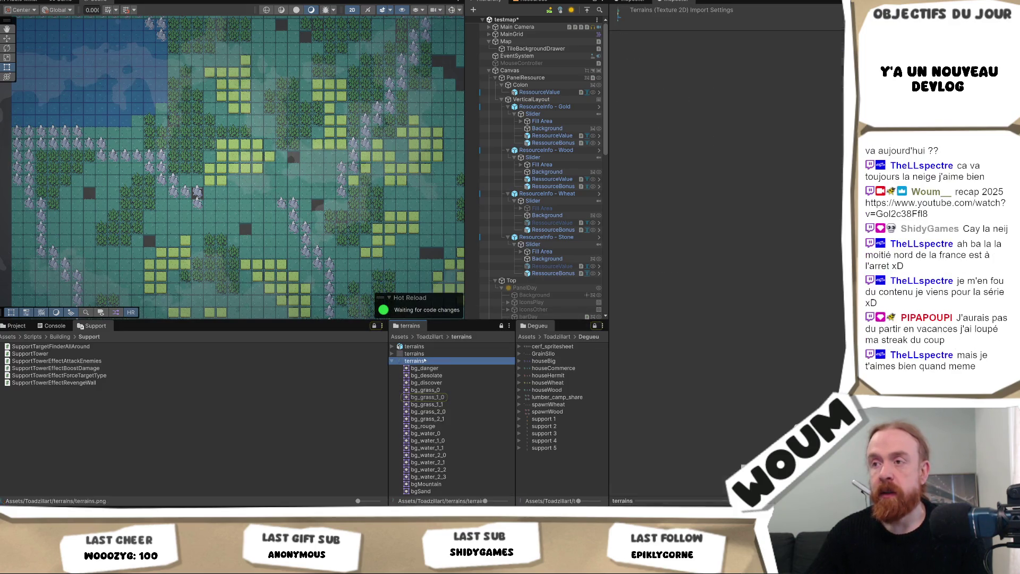
{"action": "left_click", "coordinate": [740, 107]}
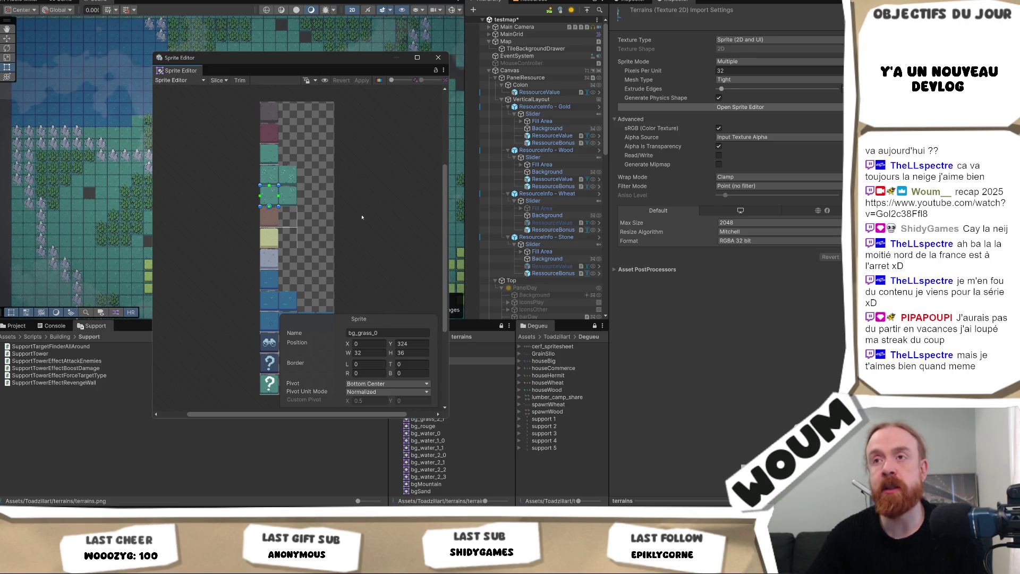
{"action": "left_click", "coordinate": [325, 220]}
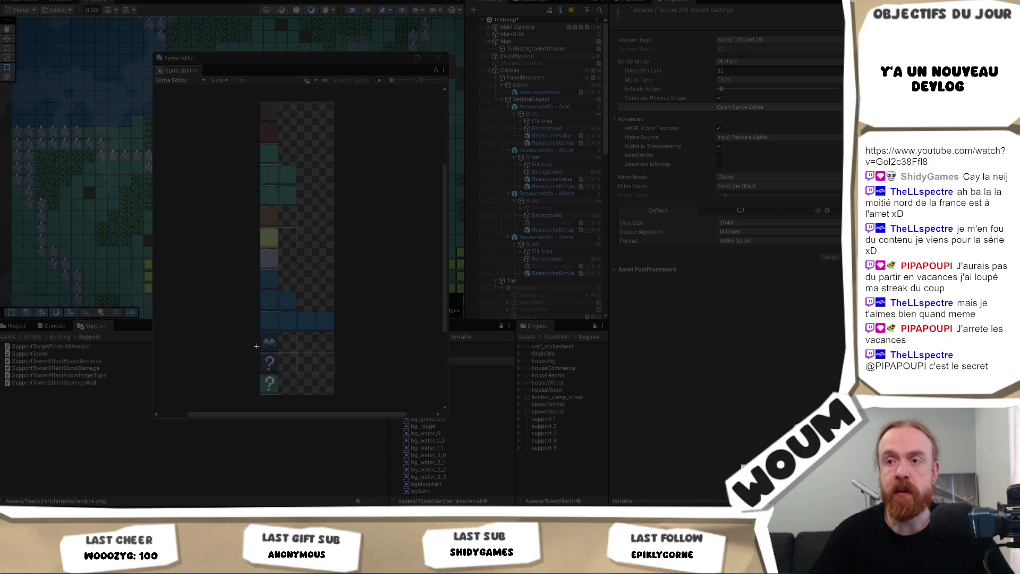
{"action": "mouse_move", "coordinate": [246, 89]}
{"action": "left_mouse_down"}
{"action": "mouse_move", "coordinate": [357, 452]}
{"action": "mouse_move", "coordinate": [362, 406]}
{"action": "left_mouse_up"}
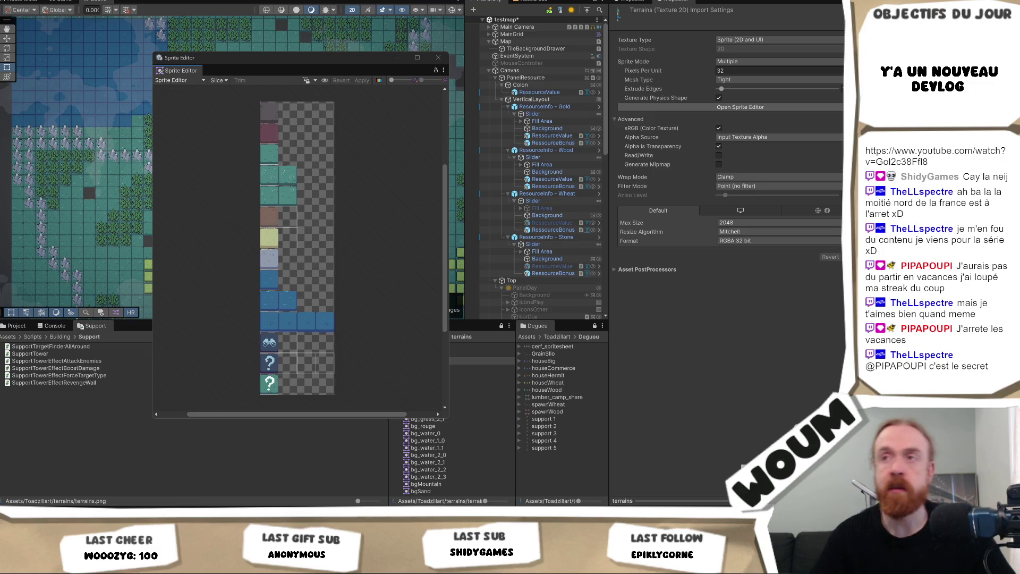
{"action": "left_click", "coordinate": [267, 159]}
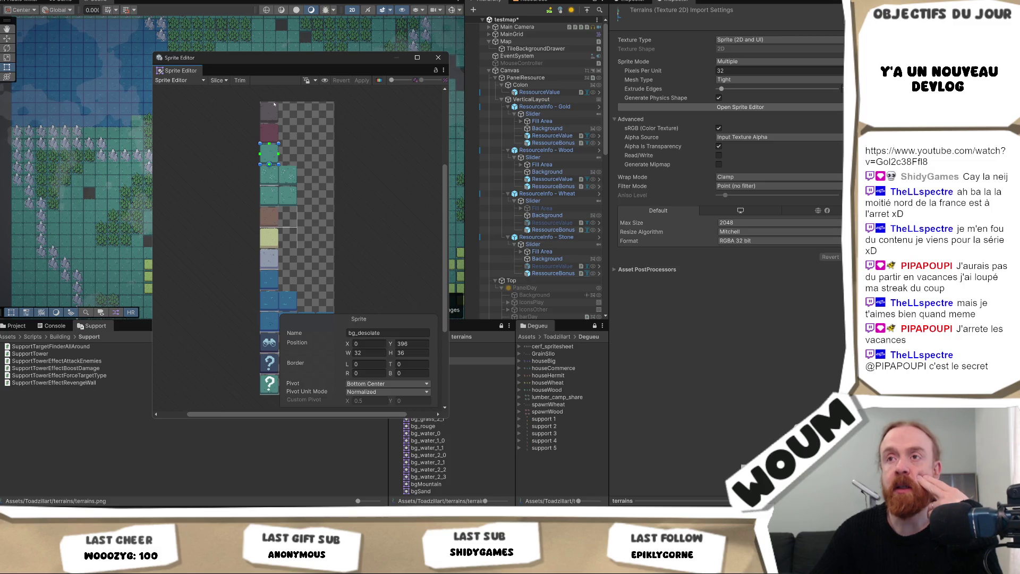
- Deselect the bg_desolate sprite in the terrains sheet's Sprite Editor
{"action": "left_click", "coordinate": [359, 151]}
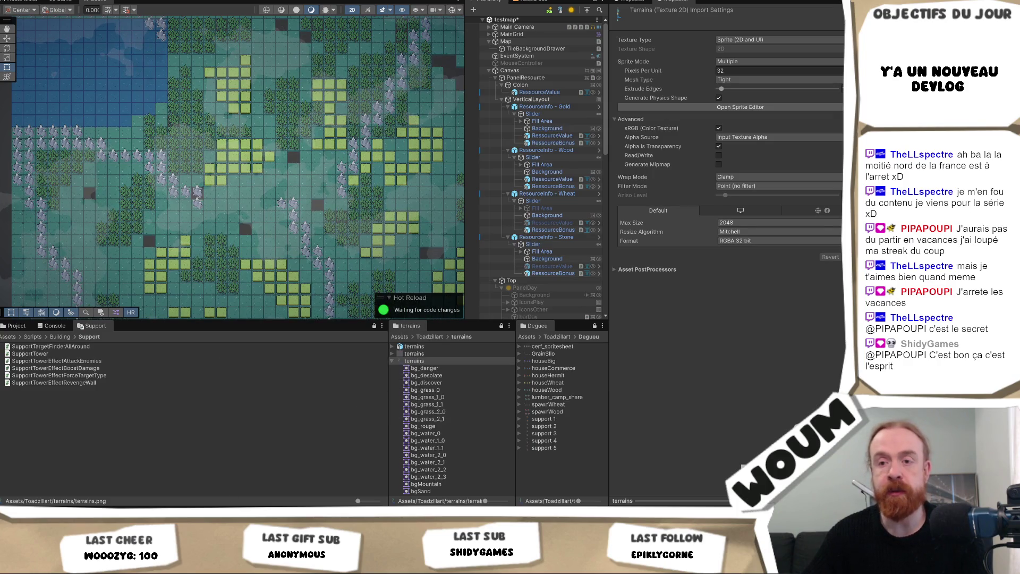
- Drag terrains.png from Unity into Krita and open it as a new document
{"action": "key", "text": "alt+Tab"}
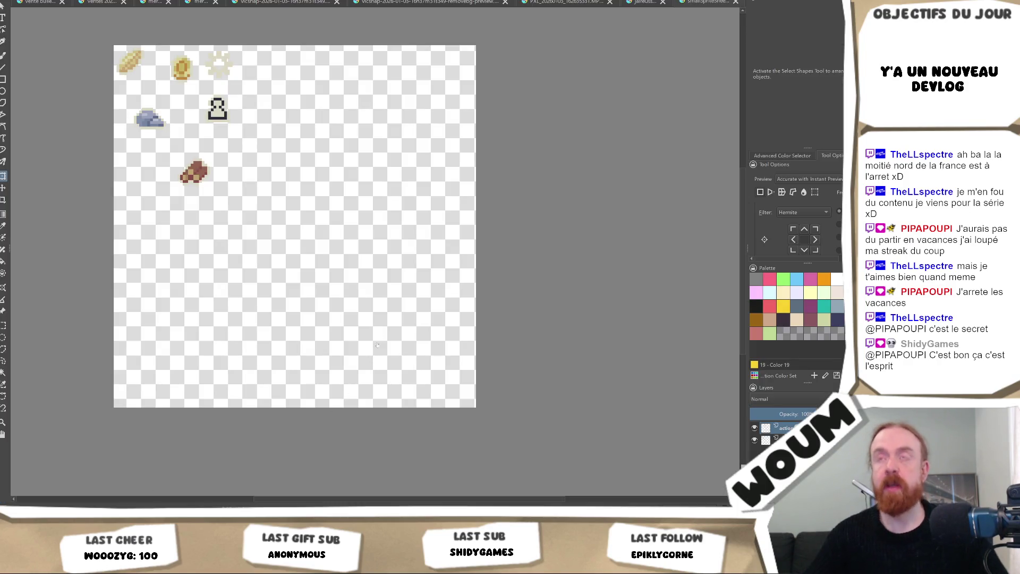
{"action": "key", "text": "alt+Tab"}
{"action": "key", "text": "alt+Tab"}
{"action": "mouse_move", "coordinate": [425, 361]}
{"action": "left_mouse_down"}
{"action": "mouse_move", "coordinate": [523, 90]}
{"action": "mouse_move", "coordinate": [560, 174]}
{"action": "left_mouse_up"}
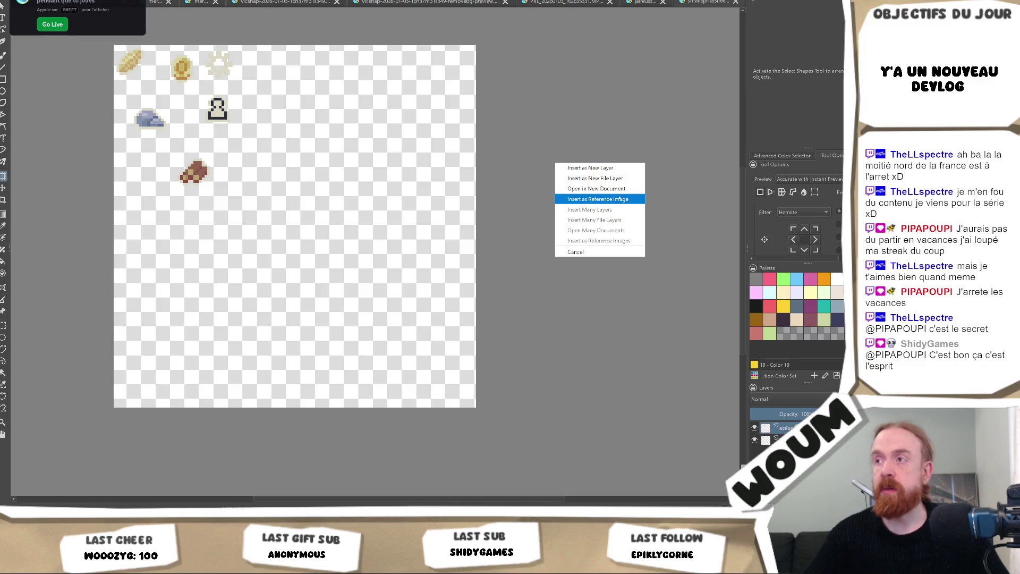
{"action": "left_click", "coordinate": [620, 189]}
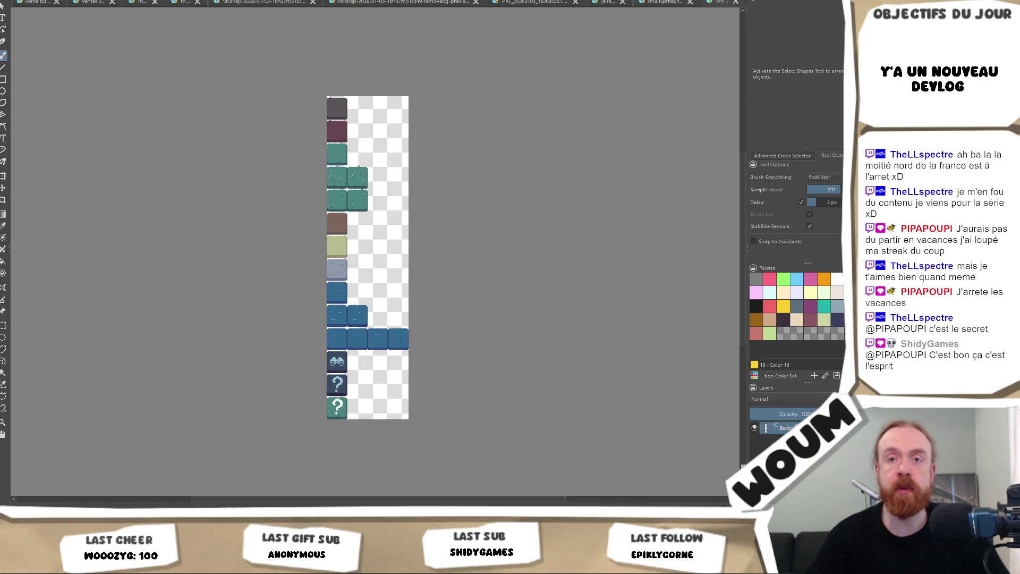
- Select a region of the tile column, erase it, then undo the erase
{"action": "key", "text": "ctrl+r"}
{"action": "mouse_move", "coordinate": [289, 49]}
{"action": "left_mouse_down"}
{"action": "mouse_move", "coordinate": [414, 339]}
{"action": "mouse_move", "coordinate": [426, 409]}
{"action": "mouse_move", "coordinate": [432, 400]}
{"action": "left_mouse_up"}
{"action": "scroll", "coordinate": [348, 353], "scroll_direction": "up", "scroll_amount": 2}
{"action": "scroll", "coordinate": [382, 377], "scroll_direction": "up", "scroll_amount": 2}
{"action": "scroll", "coordinate": [396, 378], "scroll_direction": "down", "scroll_amount": 1}
{"action": "scroll", "coordinate": [637, 265], "scroll_direction": "down", "scroll_amount": 5}
{"action": "scroll", "coordinate": [305, 217], "scroll_direction": "up", "scroll_amount": 3}
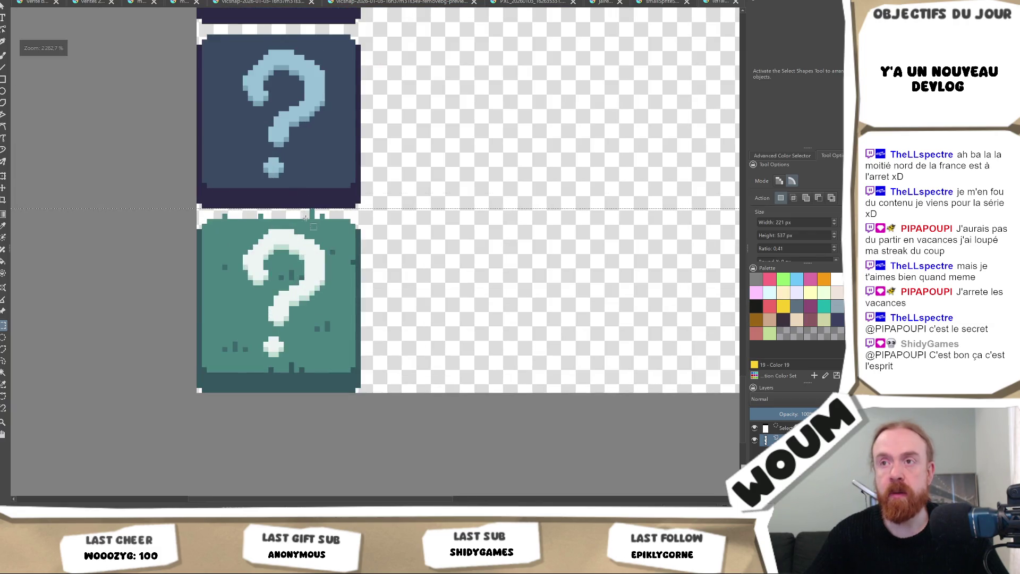
{"action": "scroll", "coordinate": [306, 217], "scroll_direction": "up", "scroll_amount": 1}
{"action": "scroll", "coordinate": [404, 220], "scroll_direction": "down", "scroll_amount": 4}
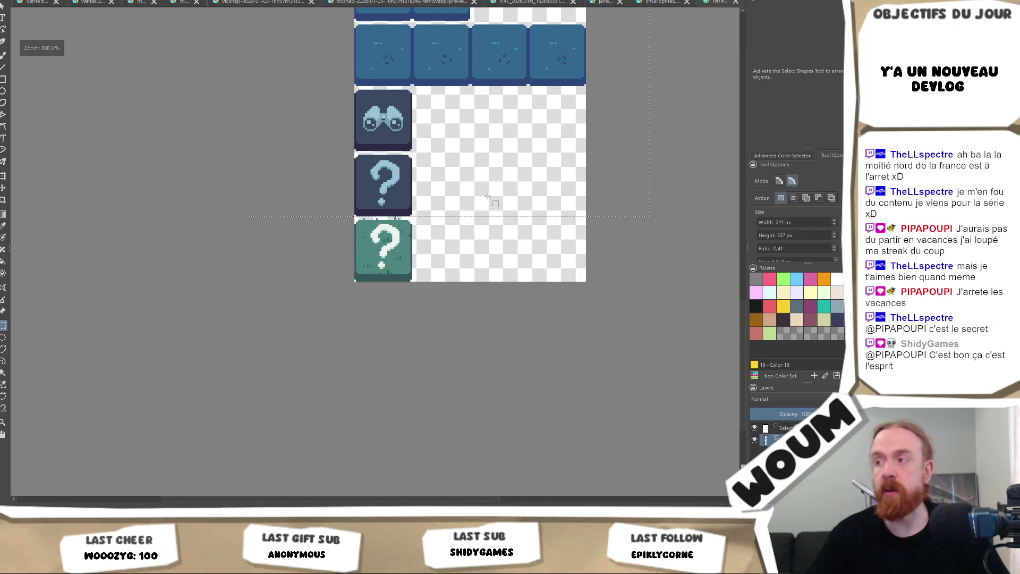
{"action": "key", "text": "Delete"}
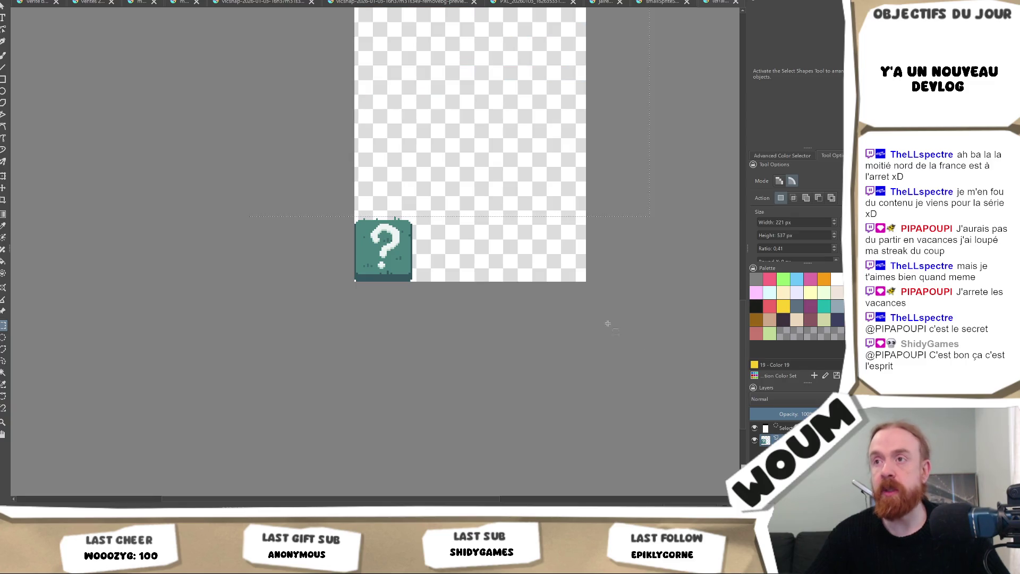
{"action": "key", "text": "ctrl+z"}
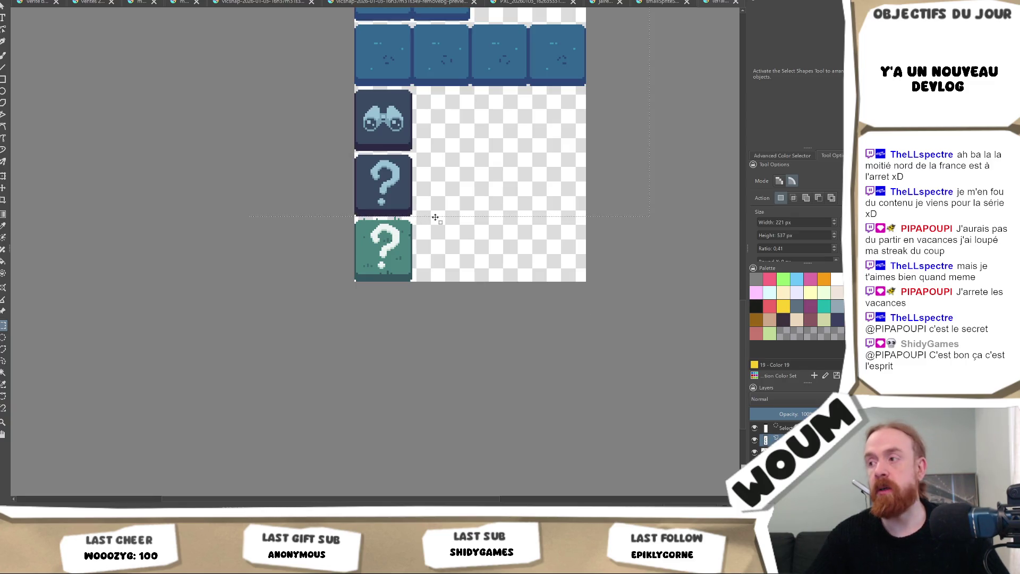
{"action": "scroll", "coordinate": [432, 216], "scroll_direction": "up", "scroll_amount": 2}
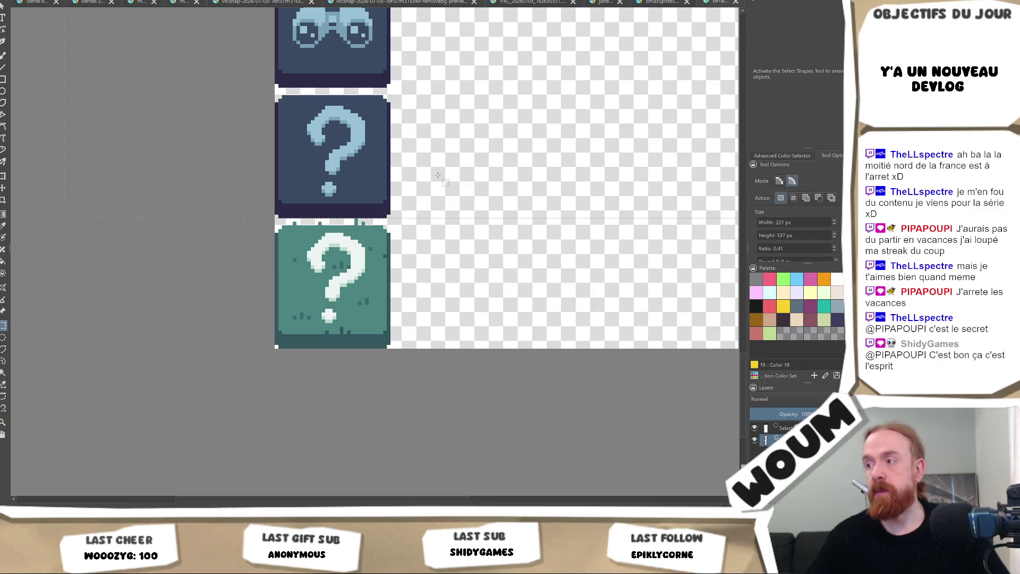
{"action": "scroll", "coordinate": [265, 187], "scroll_direction": "up", "scroll_amount": 1}
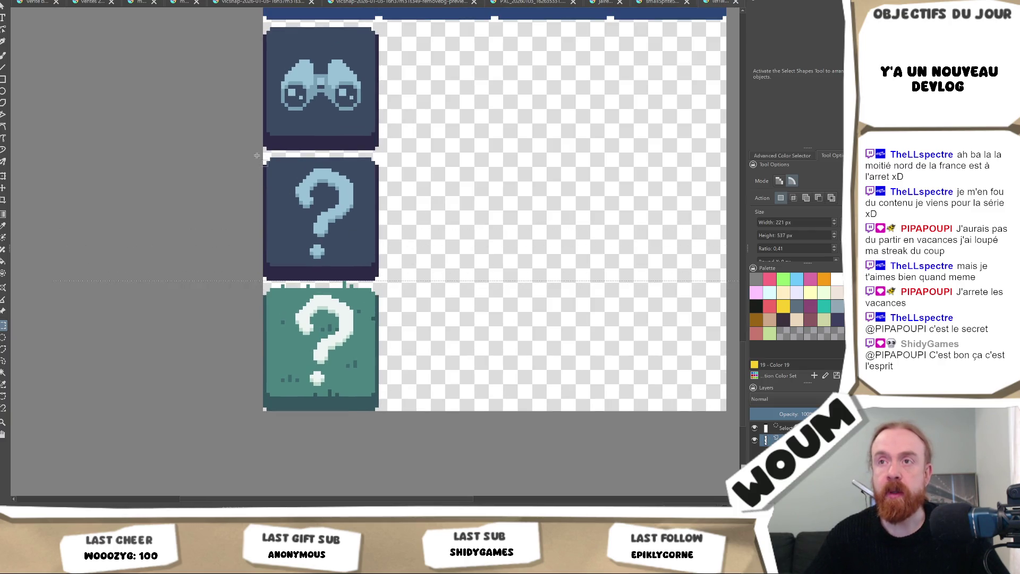
- Cut the block of water and binoculars tiles and paste it onto a new layer
{"action": "mouse_move", "coordinate": [269, 159]}
{"action": "left_mouse_down"}
{"action": "mouse_move", "coordinate": [303, 206]}
{"action": "mouse_move", "coordinate": [367, 217]}
{"action": "mouse_move", "coordinate": [402, 272]}
{"action": "mouse_move", "coordinate": [394, 289]}
{"action": "left_mouse_up"}
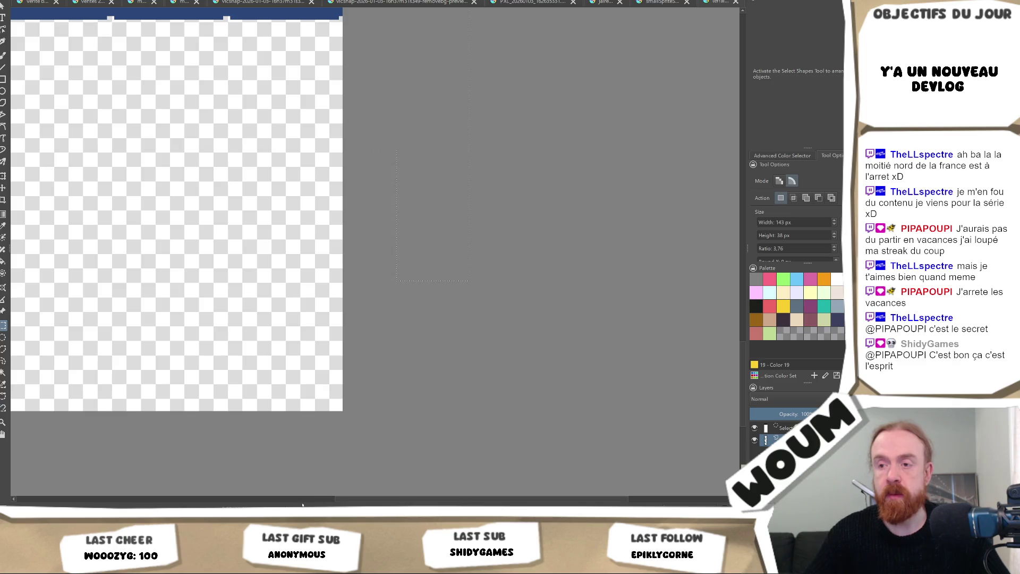
{"action": "left_click_drag", "start_coordinate": [356, 498], "coordinate": [241, 506]}
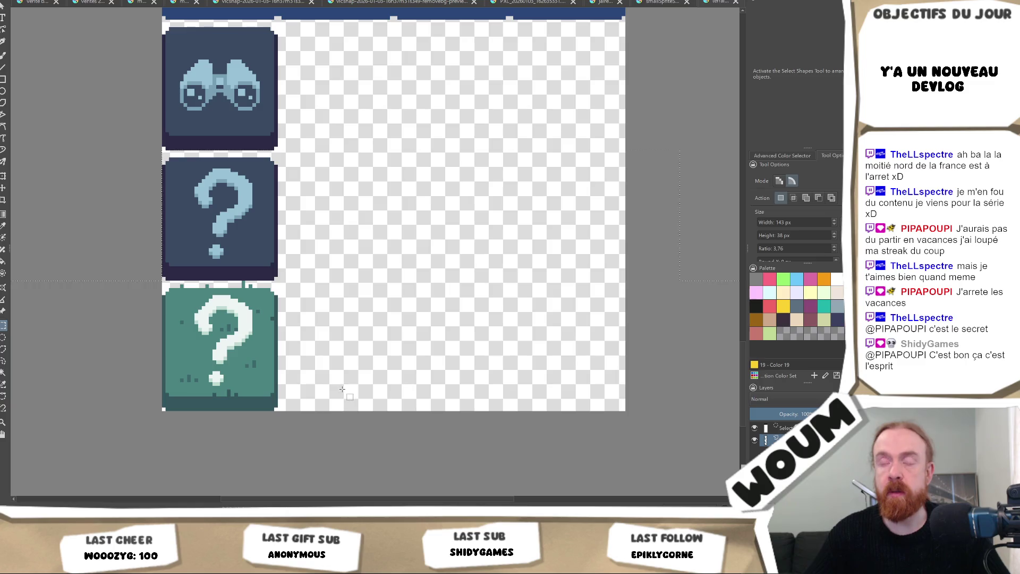
{"action": "key", "text": "ctrl+x"}
{"action": "key", "text": "ctrl+v"}
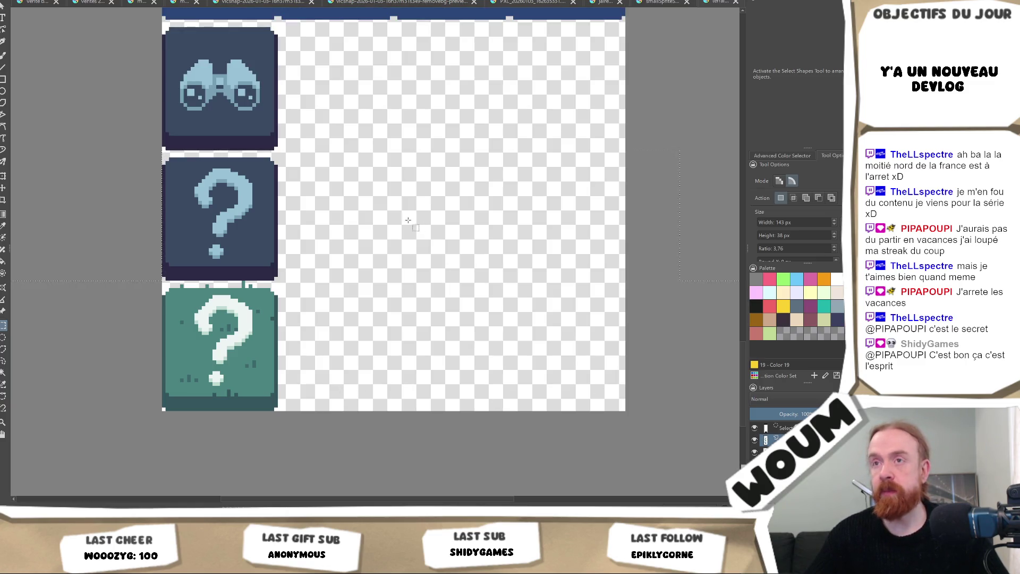
{"action": "scroll", "coordinate": [403, 223], "scroll_direction": "down", "scroll_amount": 3}
{"action": "key", "text": "ctrl+t"}
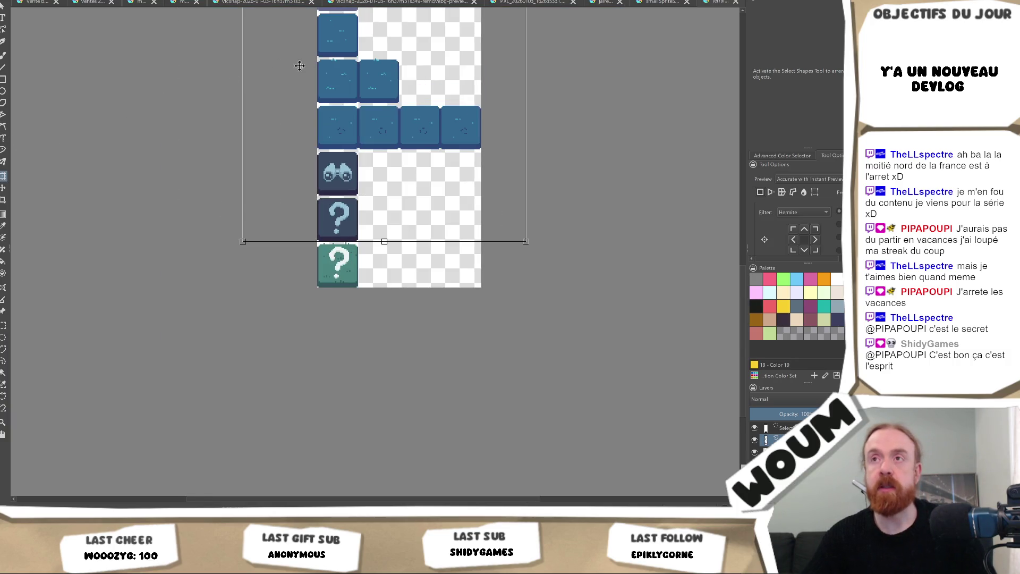
- Shift the pasted tiles down by one tile and apply the transform
{"action": "mouse_move", "coordinate": [404, 67]}
{"action": "left_mouse_down"}
{"action": "mouse_move", "coordinate": [402, 175]}
{"action": "mouse_move", "coordinate": [411, 57]}
{"action": "mouse_move", "coordinate": [399, 171]}
{"action": "left_mouse_up"}
{"action": "scroll", "coordinate": [398, 171], "scroll_direction": "up", "scroll_amount": 4}
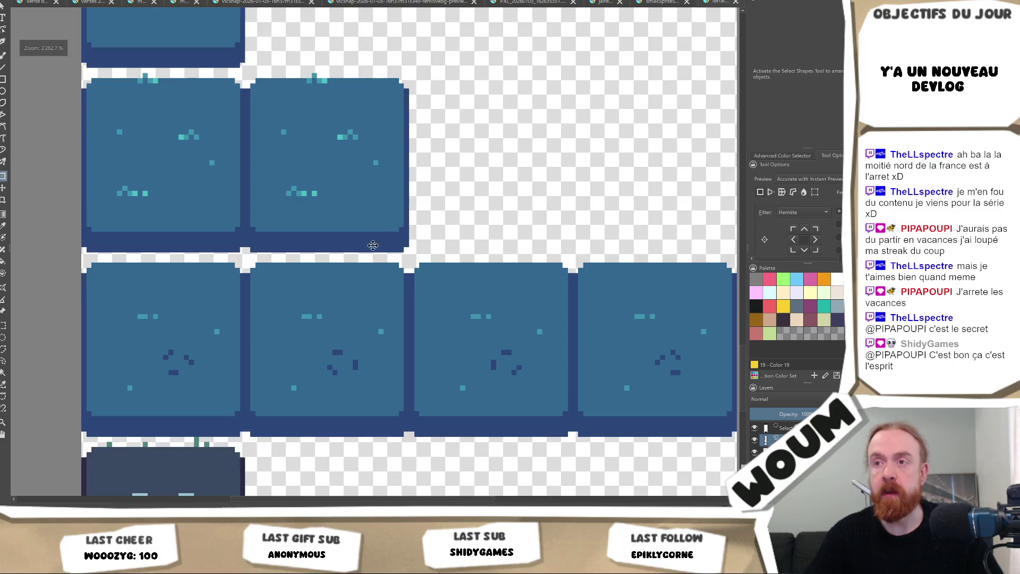
{"action": "scroll", "coordinate": [362, 290], "scroll_direction": "down", "scroll_amount": 2}
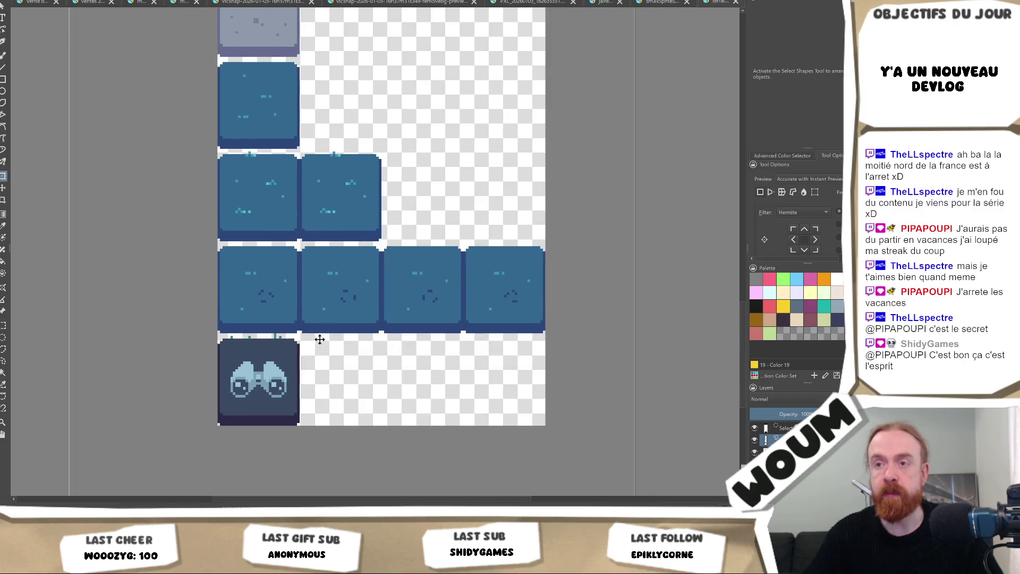
{"action": "scroll", "coordinate": [329, 342], "scroll_direction": "up", "scroll_amount": 1}
{"action": "scroll", "coordinate": [310, 359], "scroll_direction": "down", "scroll_amount": 3}
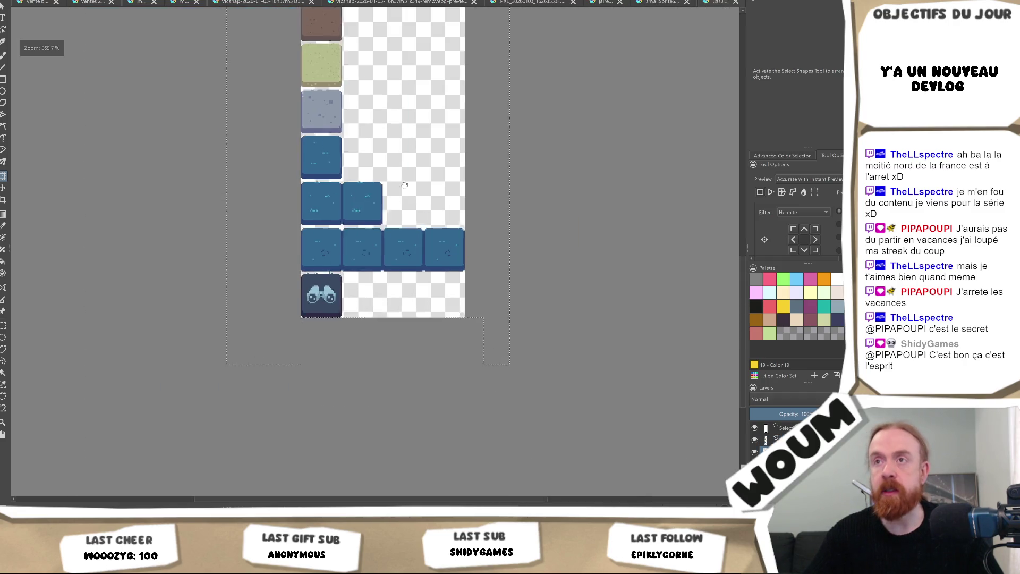
{"action": "key", "text": "Return"}
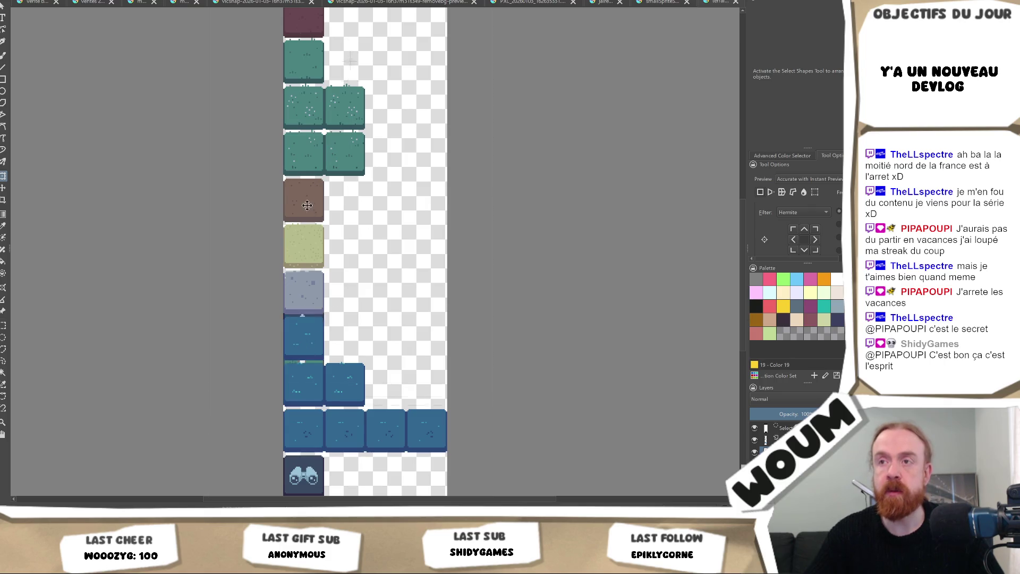
- Move the question-mark tiles to the top of the sheet and save it as PNG
{"action": "scroll", "coordinate": [317, 159], "scroll_direction": "up", "scroll_amount": 5}
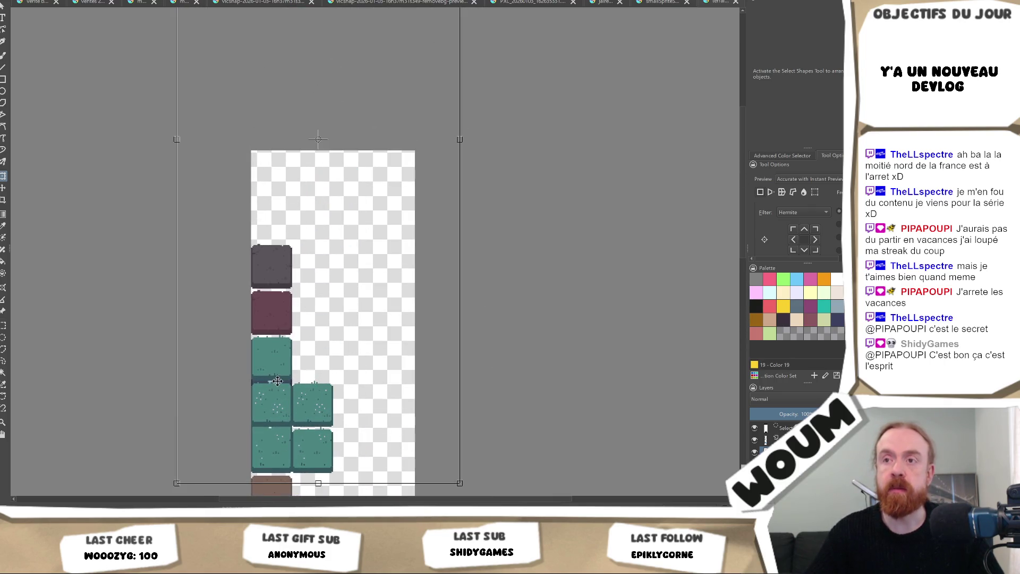
{"action": "left_click_drag", "start_coordinate": [277, 181], "coordinate": [279, 154]}
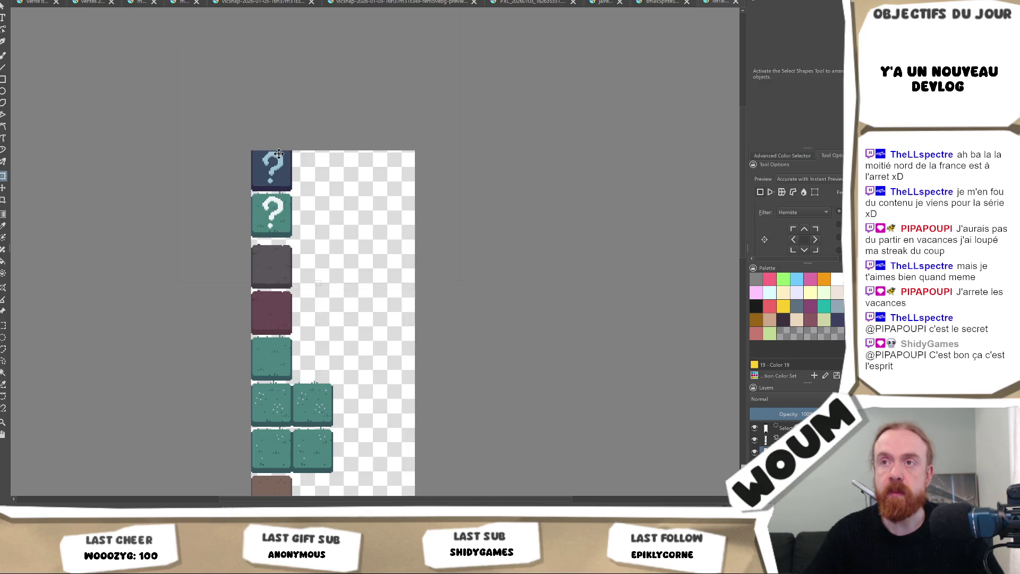
{"action": "scroll", "coordinate": [279, 157], "scroll_direction": "up", "scroll_amount": 4}
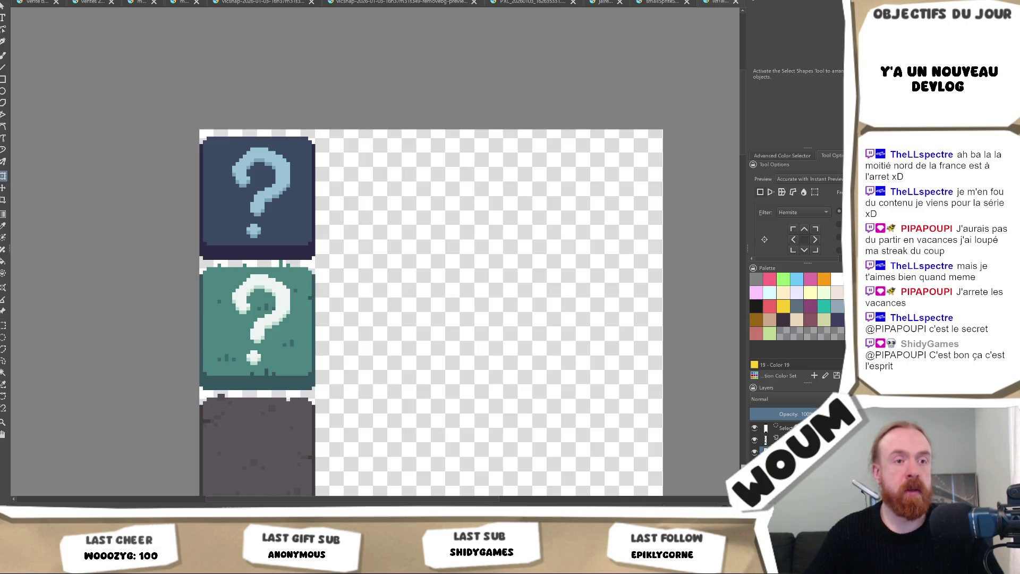
{"action": "key", "text": "ctrl+s"}
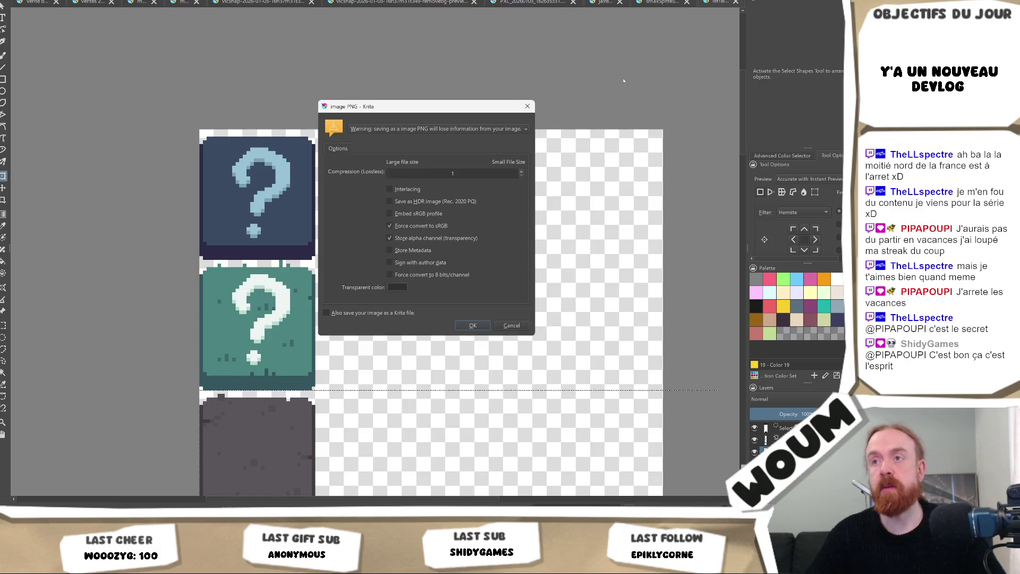
{"action": "key", "text": "Return"}
{"action": "key", "text": "alt+Tab"}
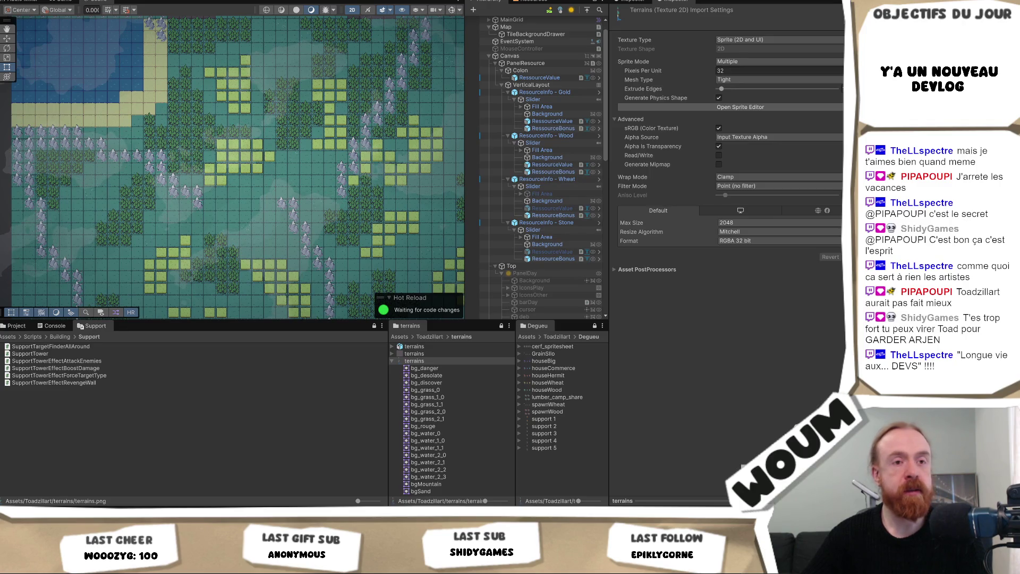
- Pan the Scene view left and down, then select the Clouds (1) object
{"action": "left_click_drag", "start_coordinate": [265, 254], "coordinate": [216, 263]}
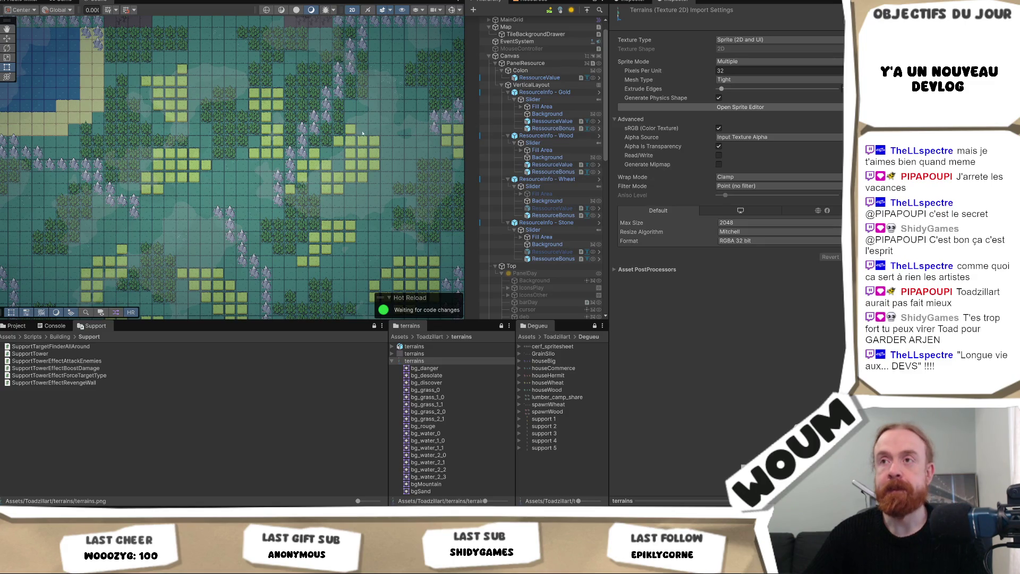
{"action": "left_click_drag", "start_coordinate": [372, 137], "coordinate": [339, 159]}
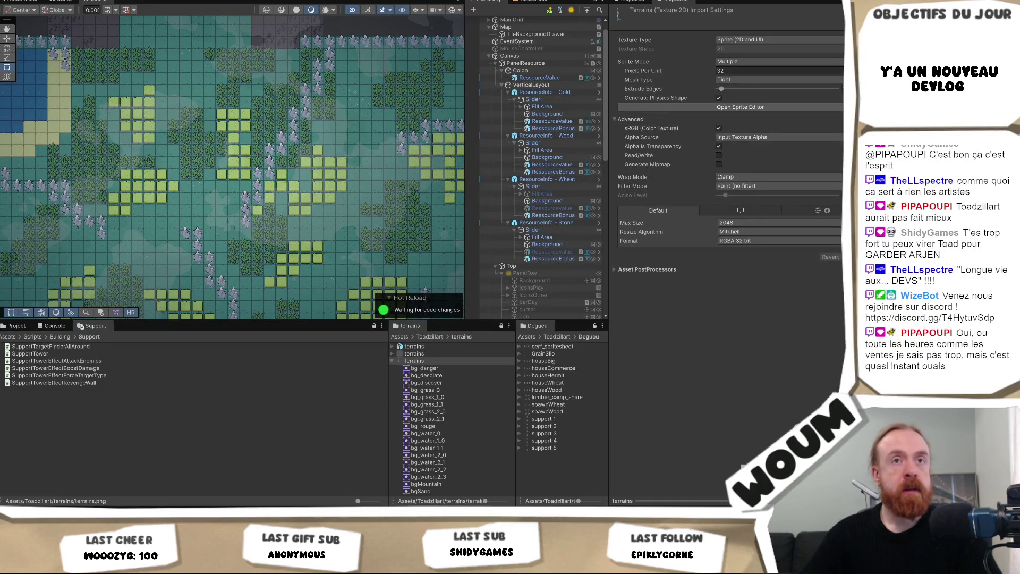
{"action": "left_click", "coordinate": [322, 218]}
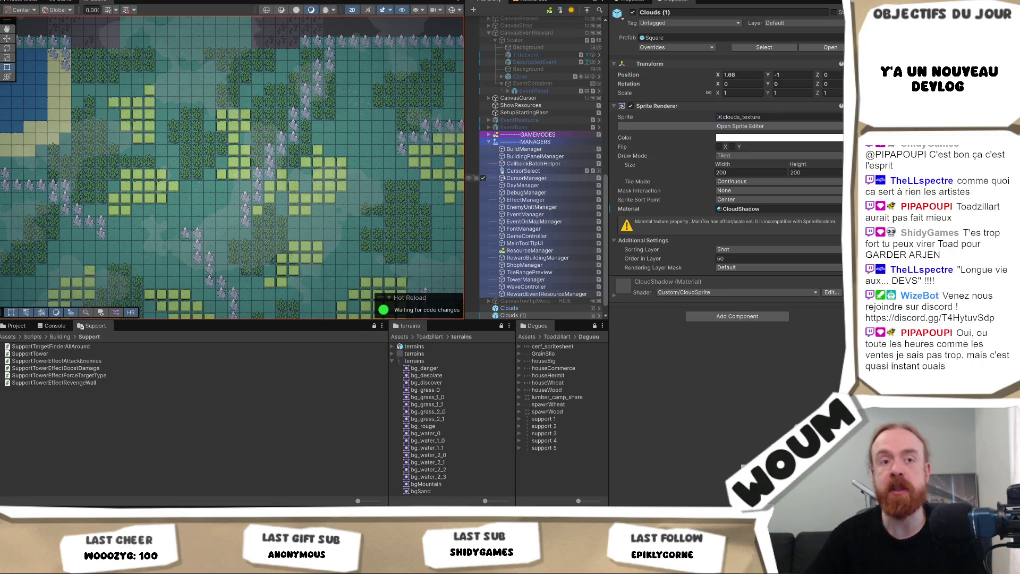
- Select the terrains texture in the Project window and open its Sprite Editor
{"action": "scroll", "coordinate": [286, 226], "scroll_direction": "down", "scroll_amount": 1}
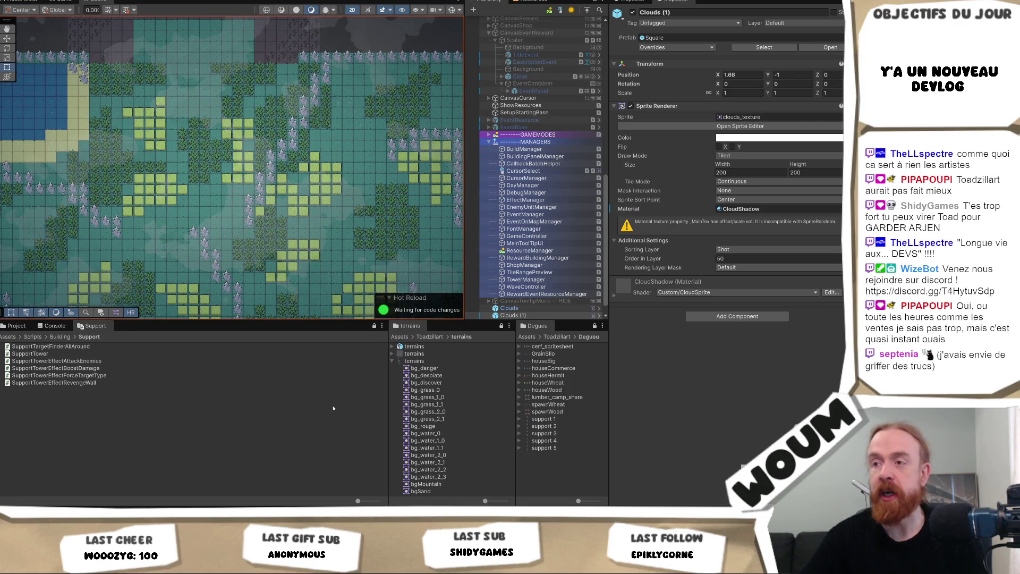
{"action": "left_click", "coordinate": [420, 361]}
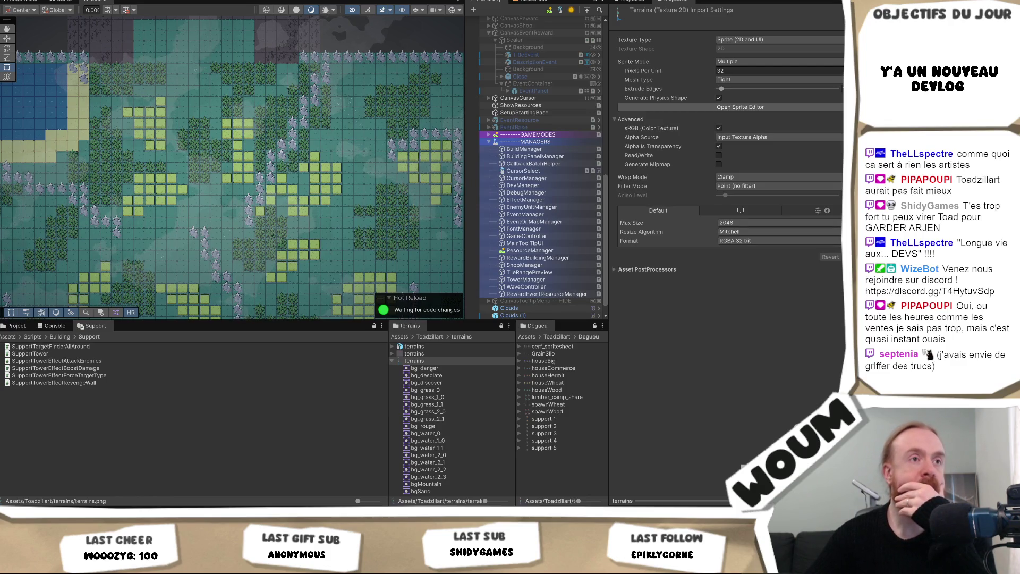
{"action": "left_click", "coordinate": [740, 106]}
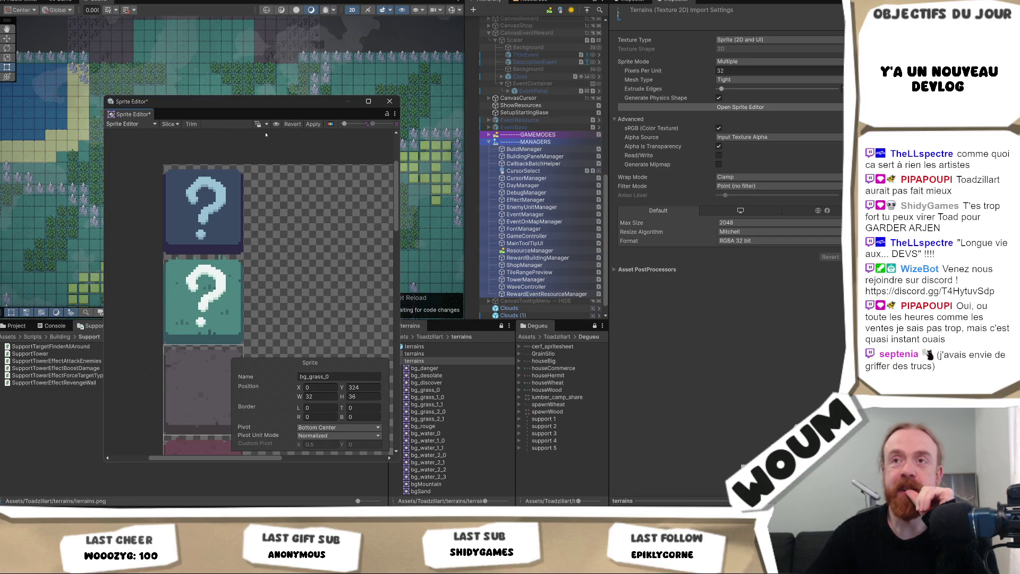
- Set the slice type to Grid By Cell Count with 4 columns and 14 rows
{"action": "left_click", "coordinate": [172, 123]}
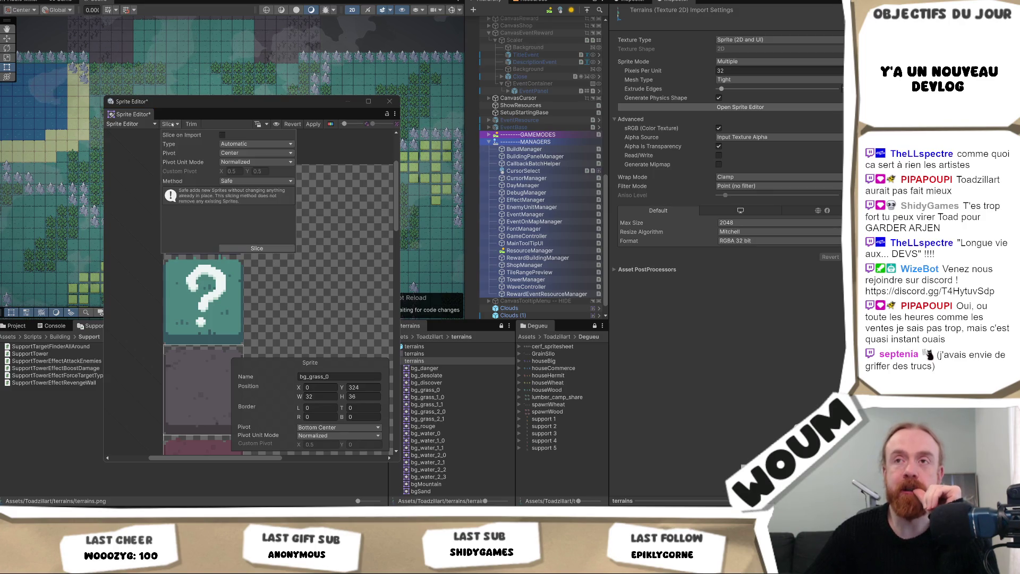
{"action": "left_click", "coordinate": [259, 144]}
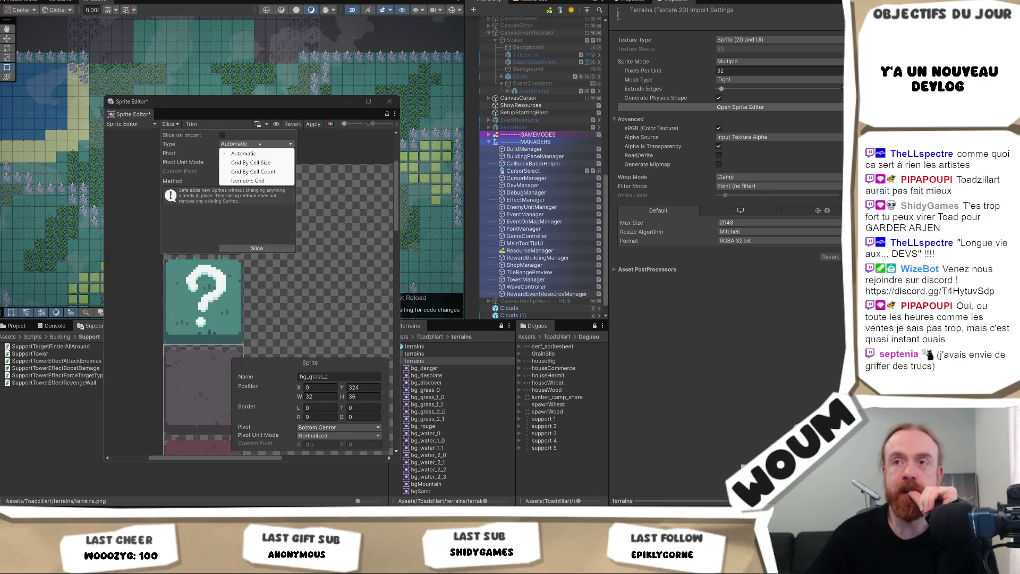
{"action": "left_click", "coordinate": [254, 171]}
{"action": "left_click", "coordinate": [239, 153]}
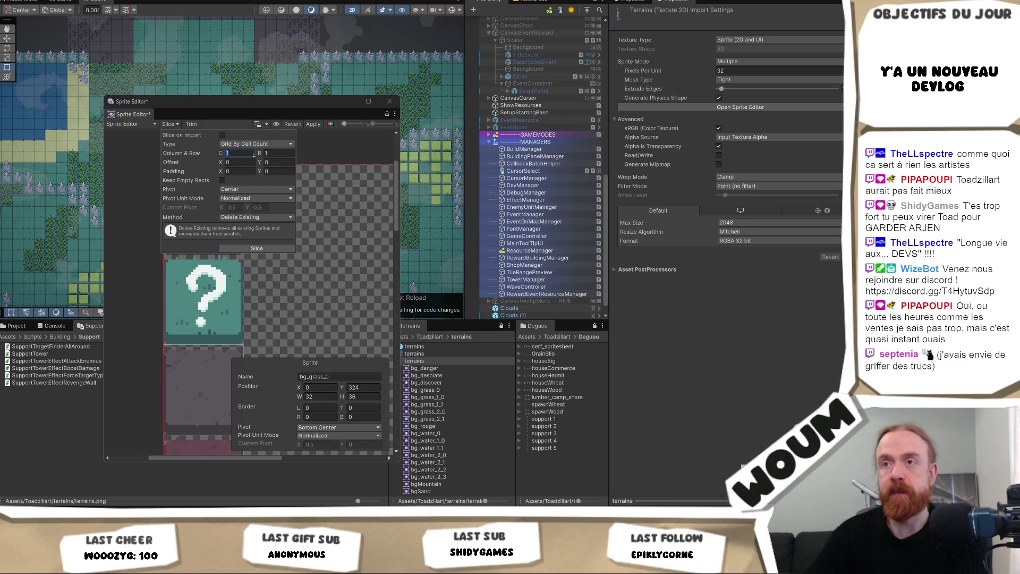
{"action": "left_click", "coordinate": [274, 154]}
{"action": "scroll", "coordinate": [342, 253], "scroll_direction": "down", "scroll_amount": 5}
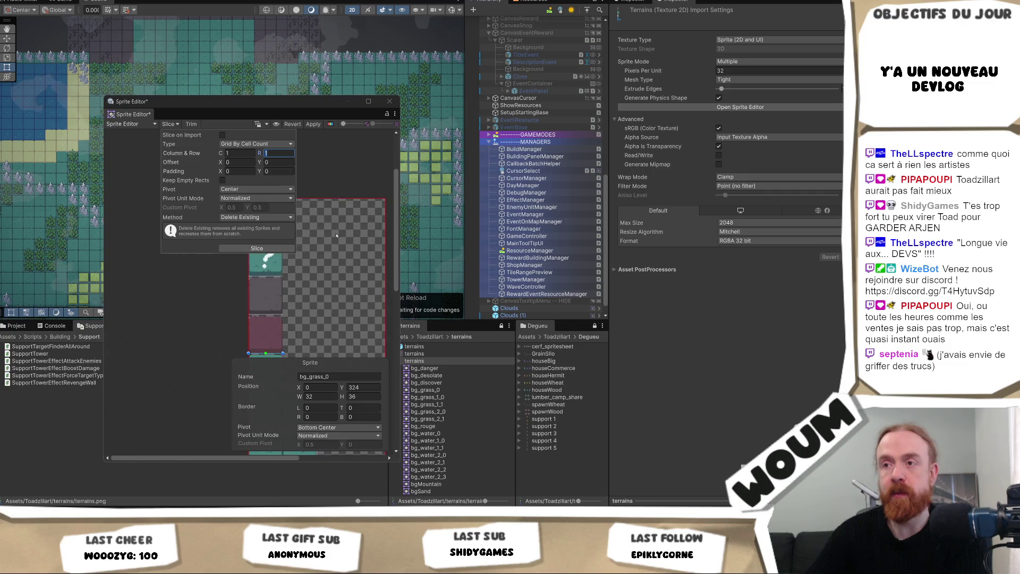
{"action": "type", "text": "4"}
{"action": "key", "text": "BackSpace"}
{"action": "type", "text": "1"}
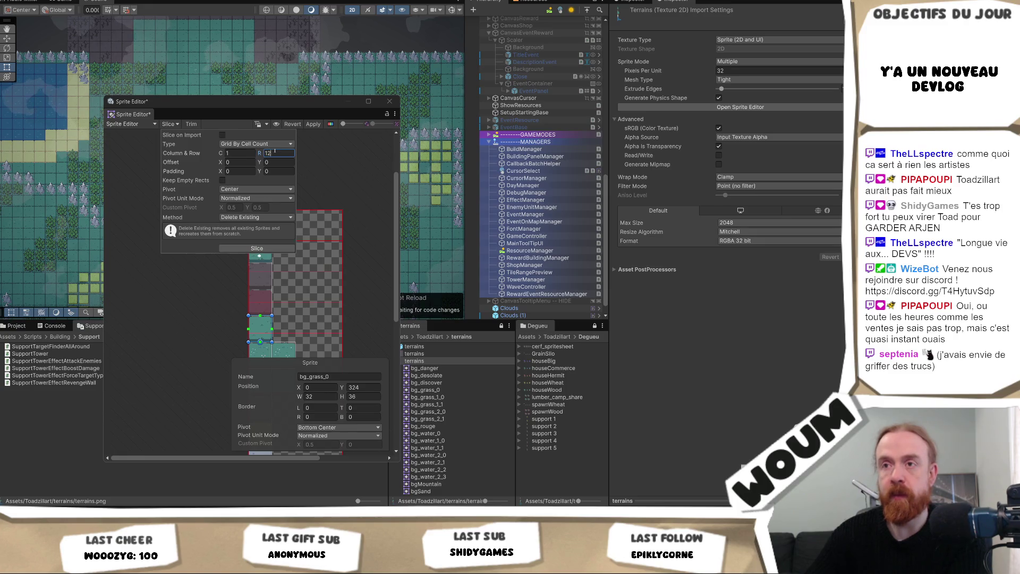
{"action": "key", "text": "BackSpace"}
{"action": "type", "text": "1"}
{"action": "key", "text": "BackSpace"}
{"action": "type", "text": "6"}
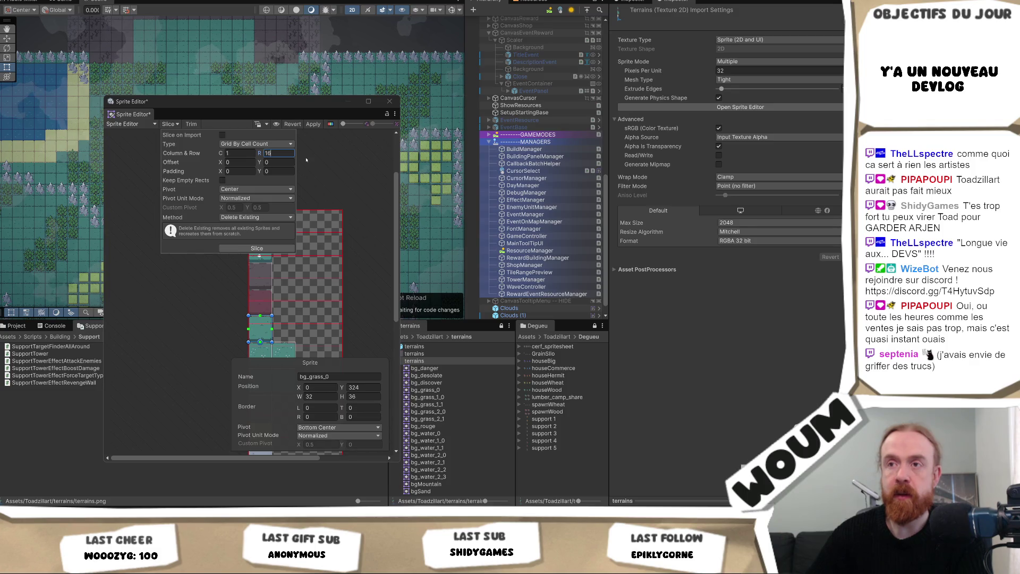
{"action": "key", "text": "BackSpace"}
{"action": "type", "text": "4"}
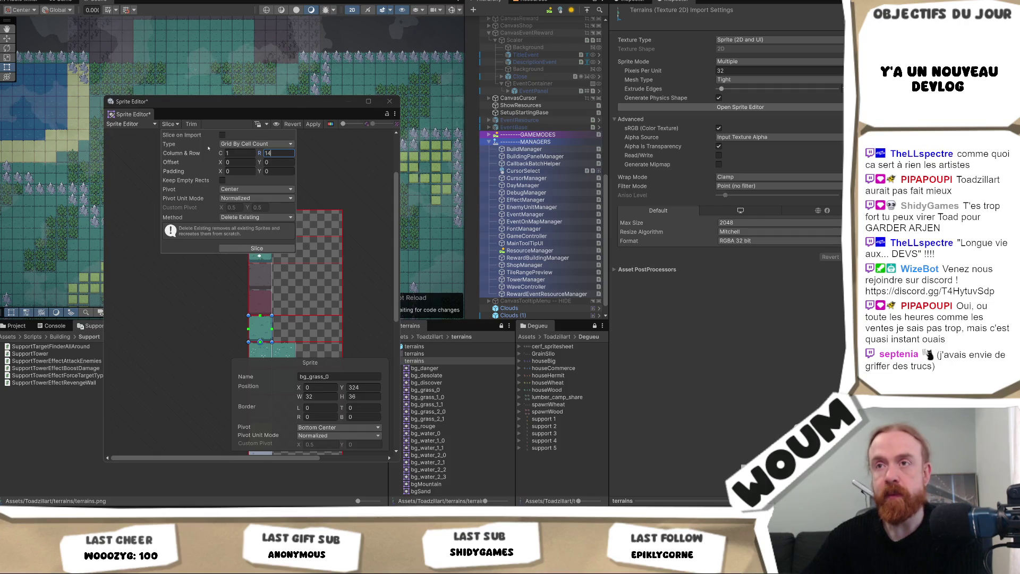
{"action": "left_click", "coordinate": [244, 151]}
{"action": "type", "text": "4"}
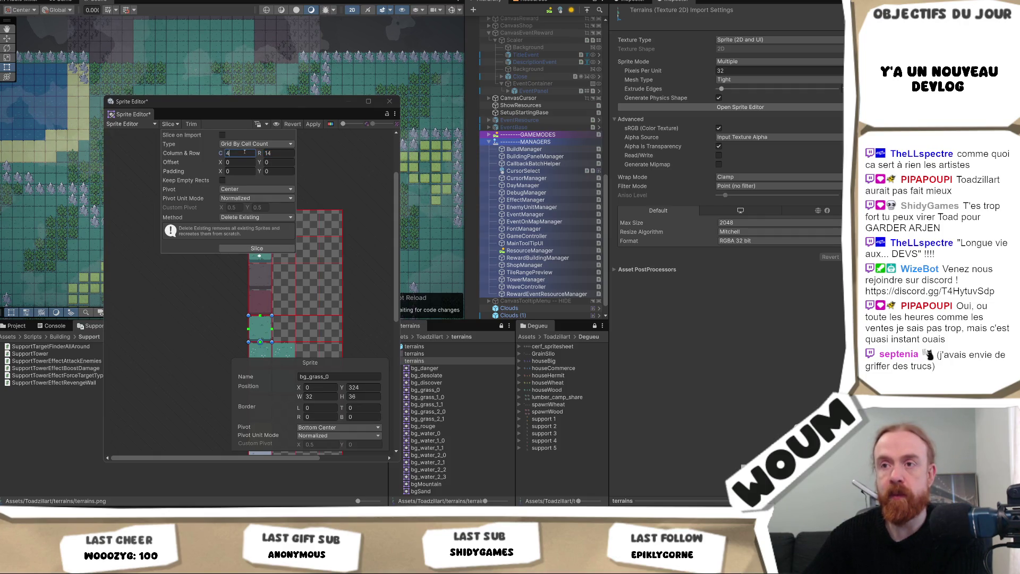
- Choose the Safe method and Bottom pivot, then slice the sheet
{"action": "left_click", "coordinate": [240, 217]}
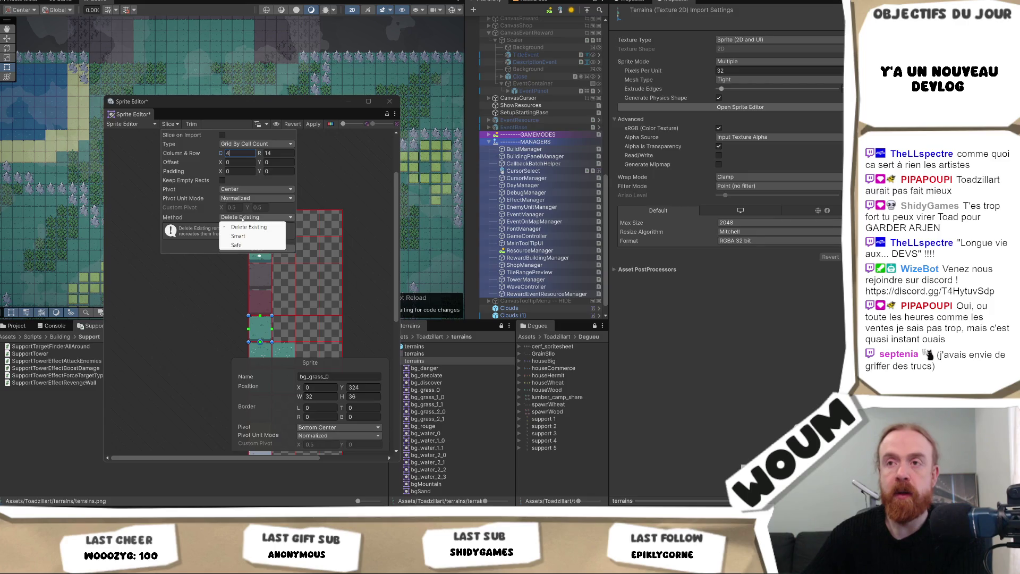
{"action": "left_click", "coordinate": [251, 238]}
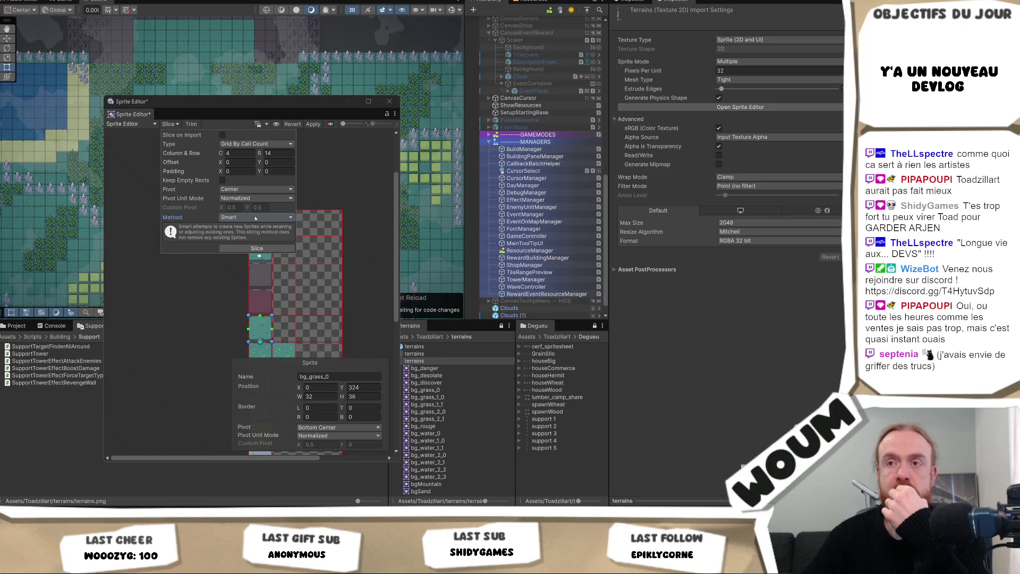
{"action": "left_click", "coordinate": [255, 218]}
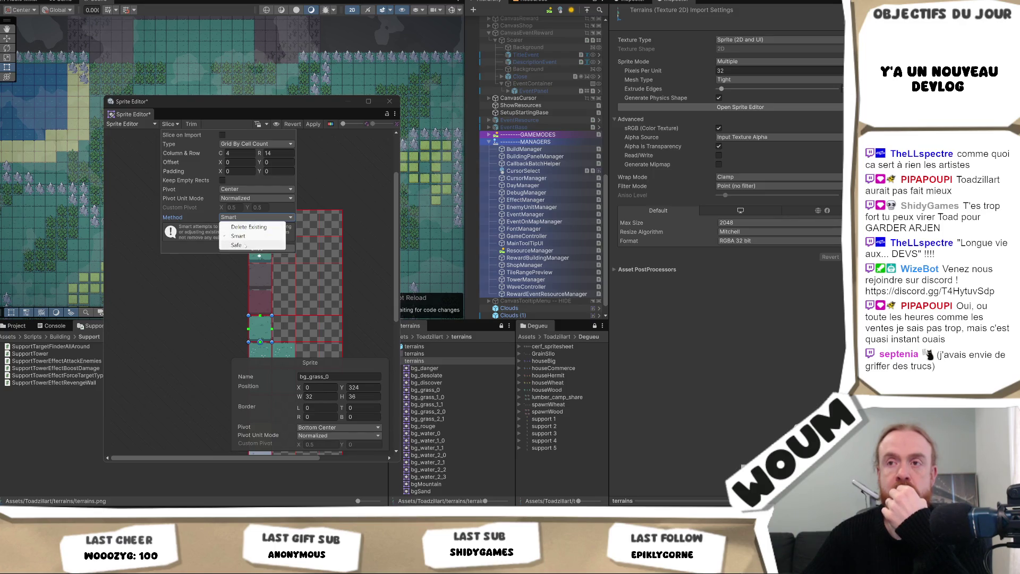
{"action": "left_click", "coordinate": [251, 245]}
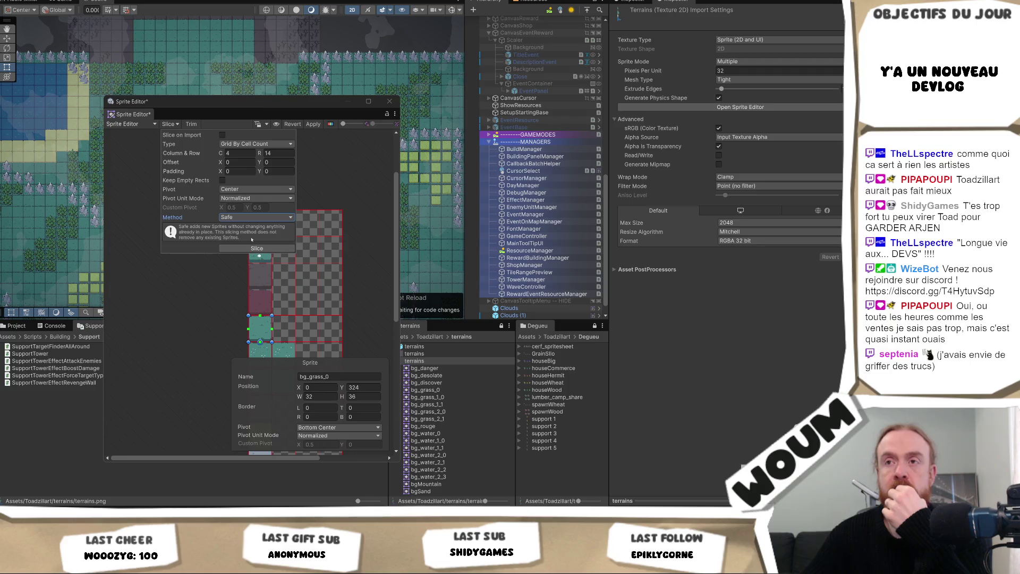
{"action": "left_click", "coordinate": [256, 189]}
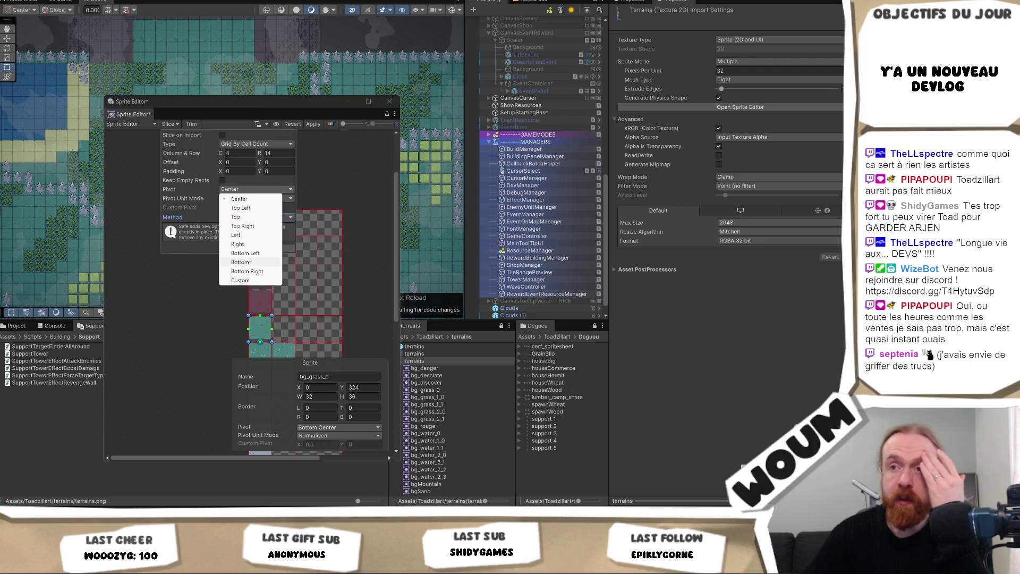
{"action": "left_click", "coordinate": [260, 262]}
{"action": "left_click", "coordinate": [257, 249]}
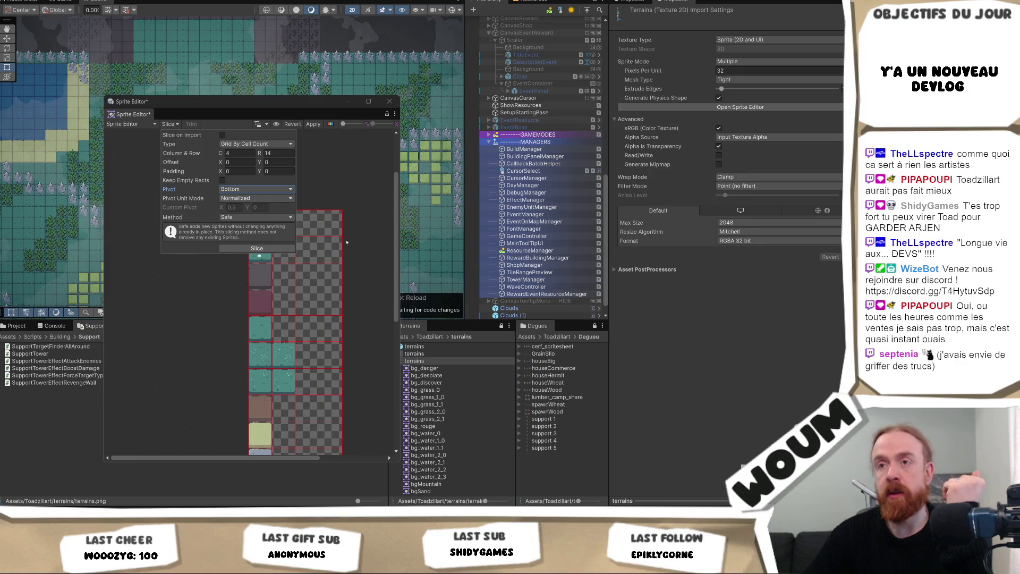
{"action": "left_click", "coordinate": [385, 259]}
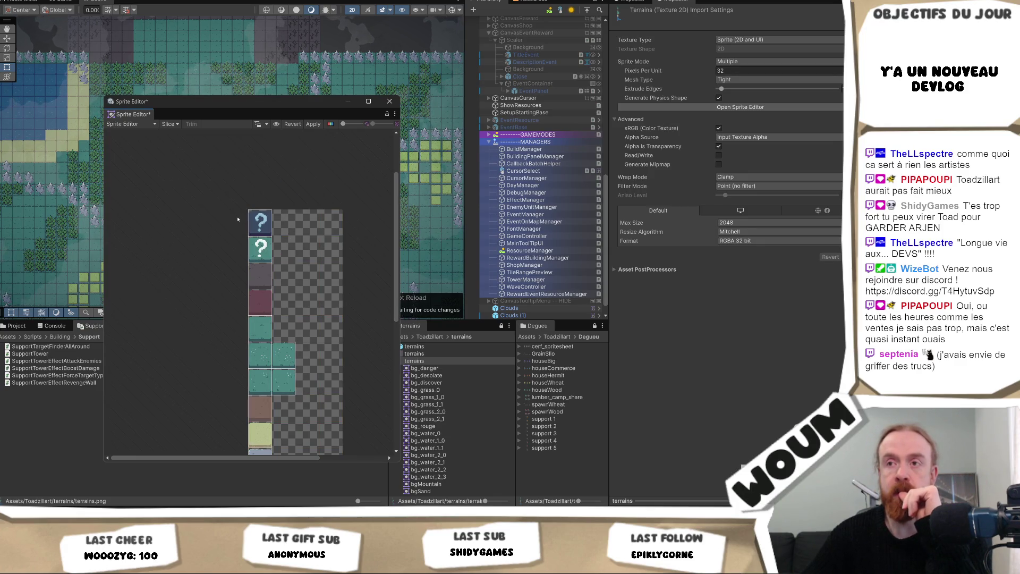
- Rename the top question-mark sprite to event_hidden
{"action": "left_click", "coordinate": [263, 226]}
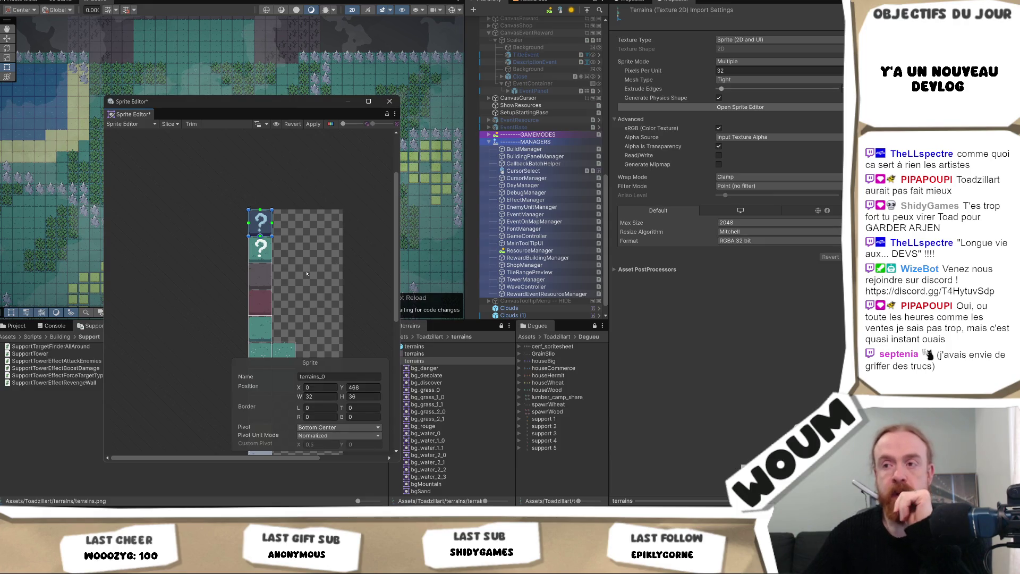
{"action": "left_click", "coordinate": [335, 377]}
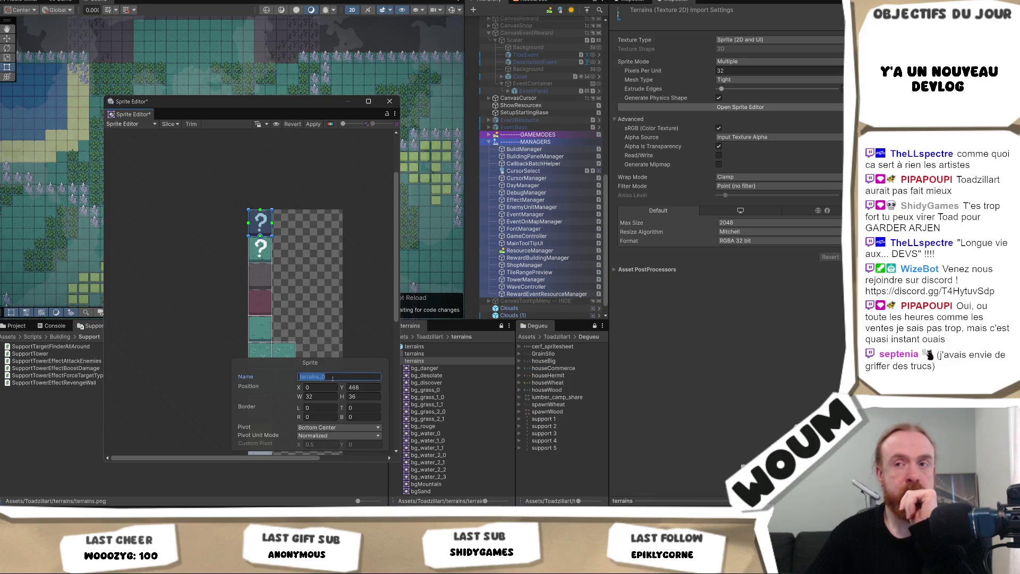
{"action": "type", "text": "event_"}
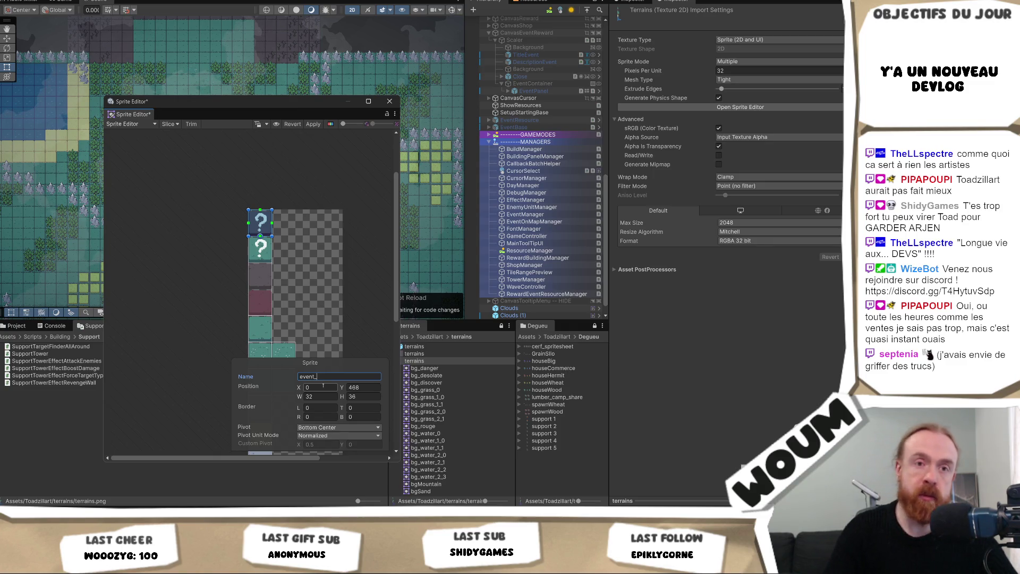
{"action": "type", "text": "hidden"}
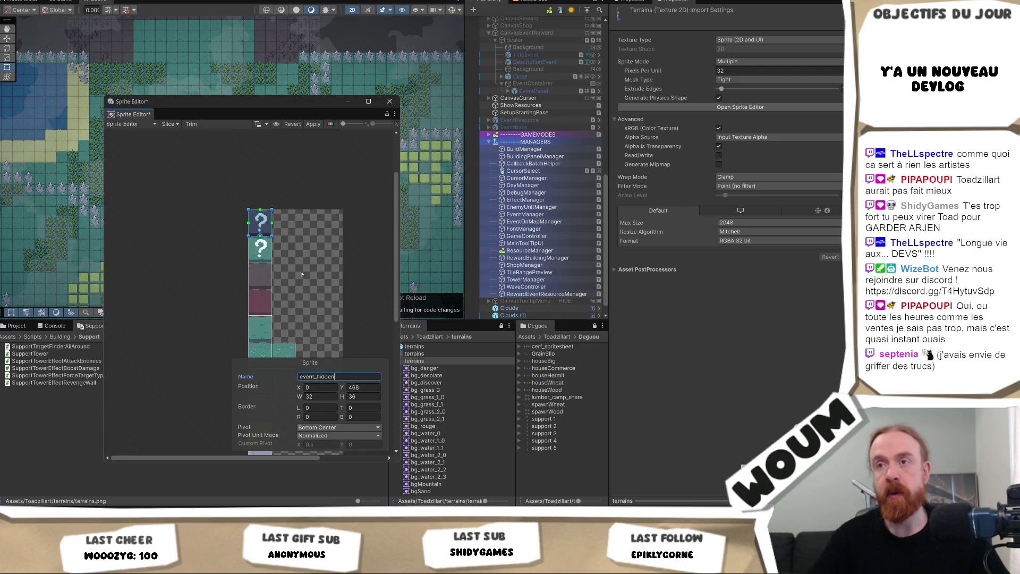
- Rename the second question-mark sprite to event_grass and apply the sprite changes
{"action": "left_click", "coordinate": [265, 253]}
{"action": "scroll", "coordinate": [265, 253], "scroll_direction": "up", "scroll_amount": 3}
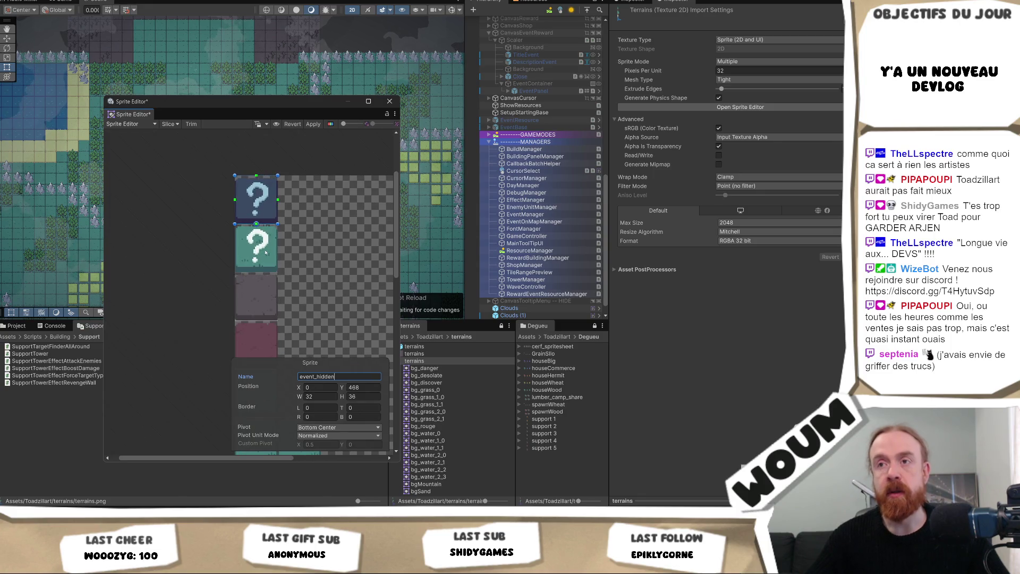
{"action": "left_click", "coordinate": [339, 376]}
{"action": "type", "text": "ev"}
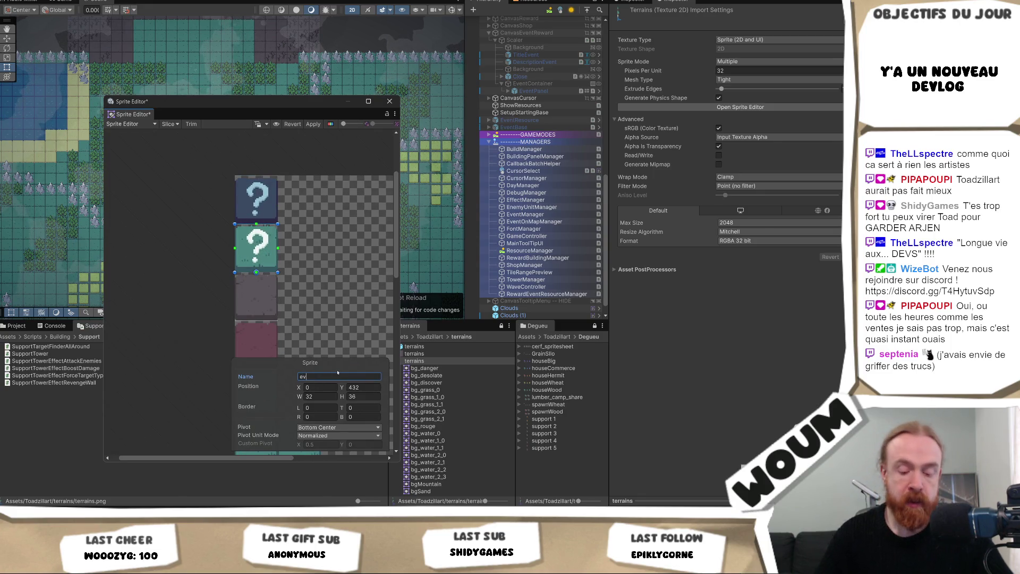
{"action": "type", "text": "ent_sh"}
{"action": "key", "text": "BackSpace"}
{"action": "key", "text": "BackSpace"}
{"action": "key", "text": "BackSpace"}
{"action": "type", "text": "grass"}
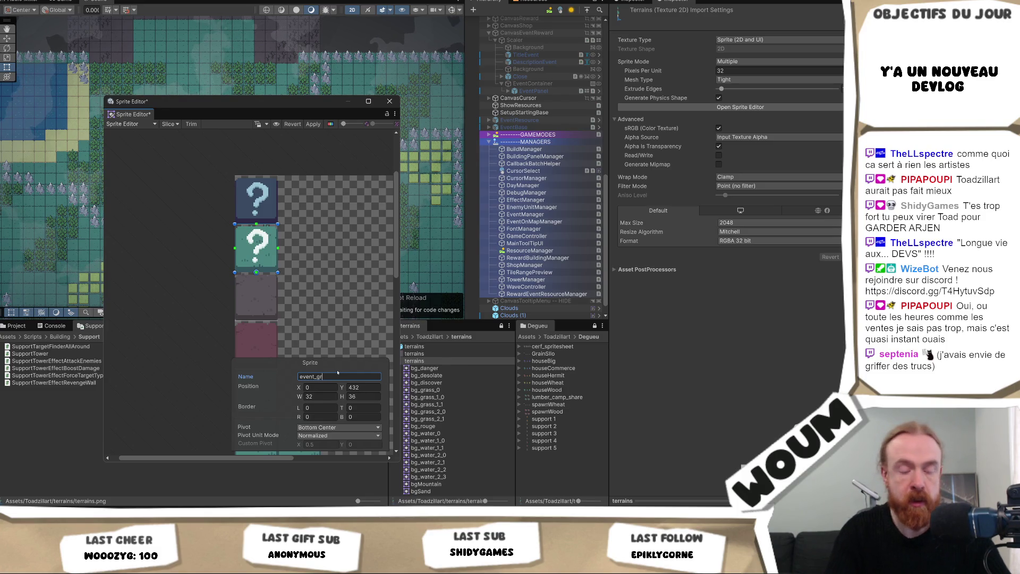
{"action": "left_click", "coordinate": [296, 279]}
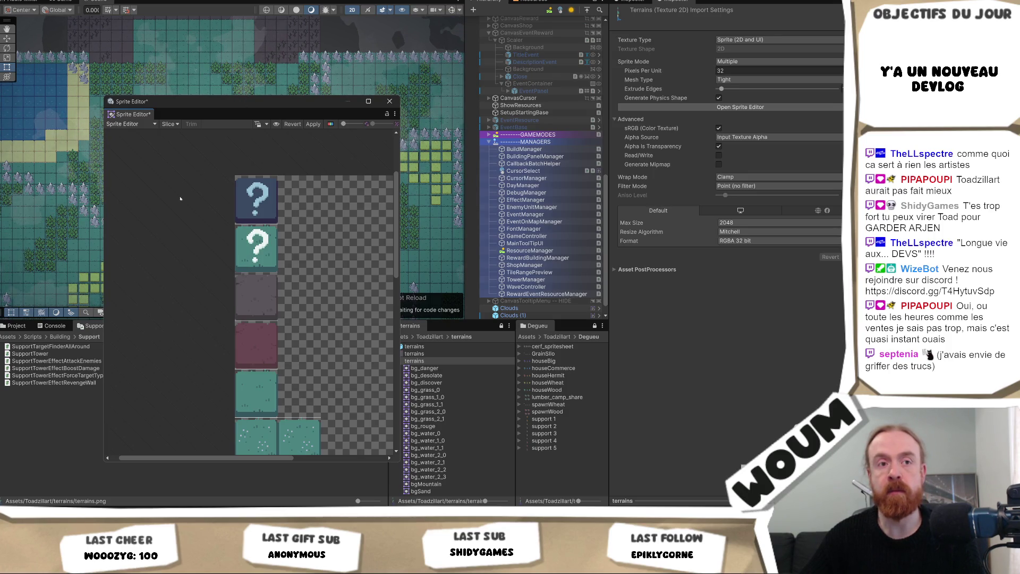
{"action": "scroll", "coordinate": [171, 208], "scroll_direction": "down", "scroll_amount": 3}
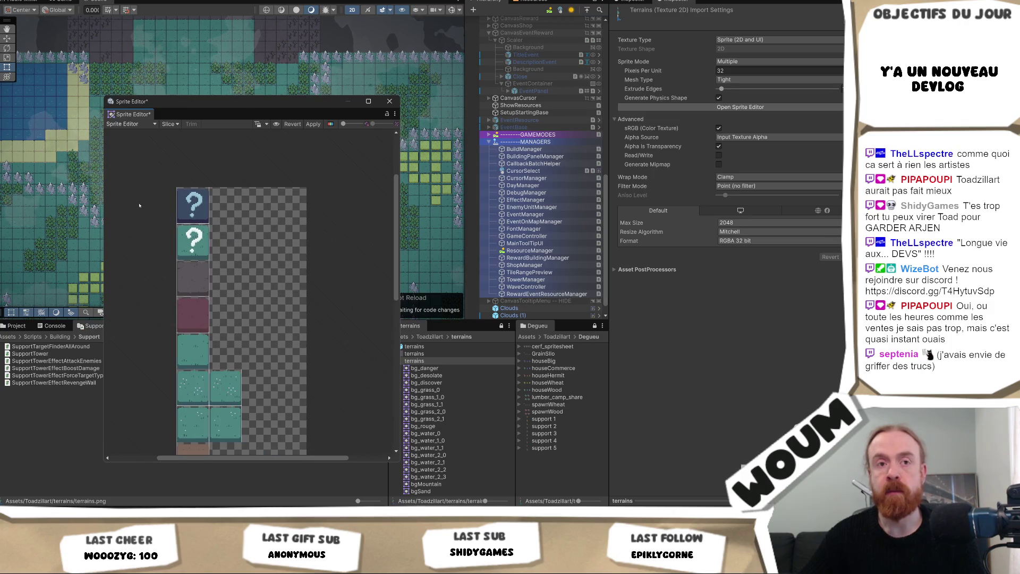
{"action": "left_click", "coordinate": [314, 126]}
{"action": "left_click", "coordinate": [314, 125]}
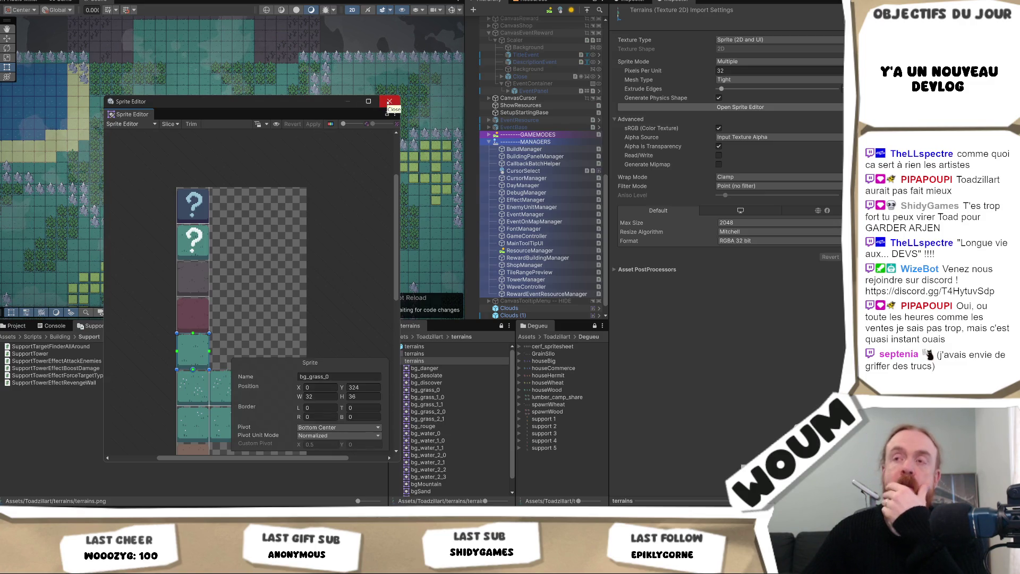
- Close the Sprite Editor, collapse the terrains sprite list and scroll the Project folders to the top
{"action": "left_click", "coordinate": [390, 101]}
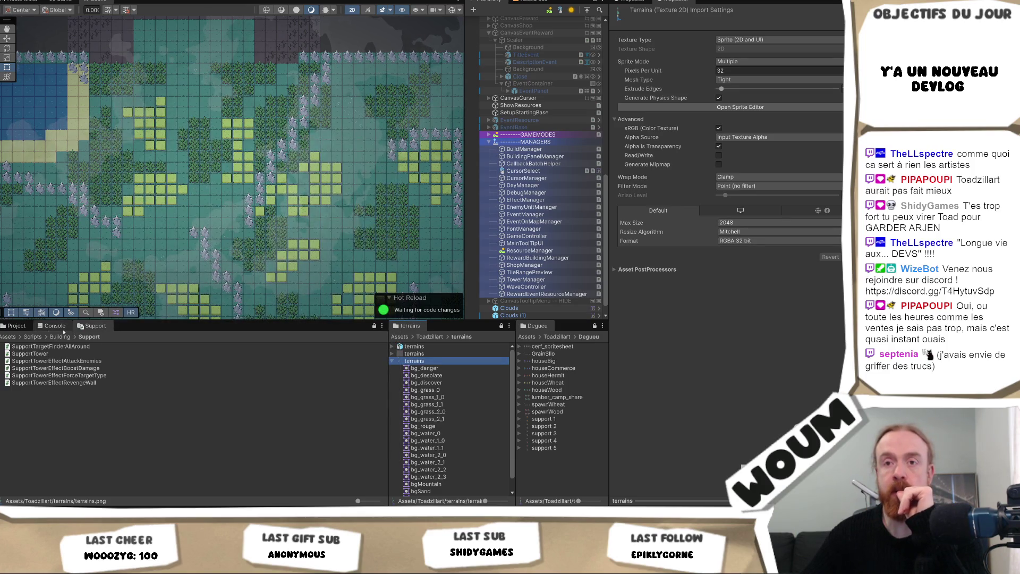
{"action": "left_click", "coordinate": [17, 326]}
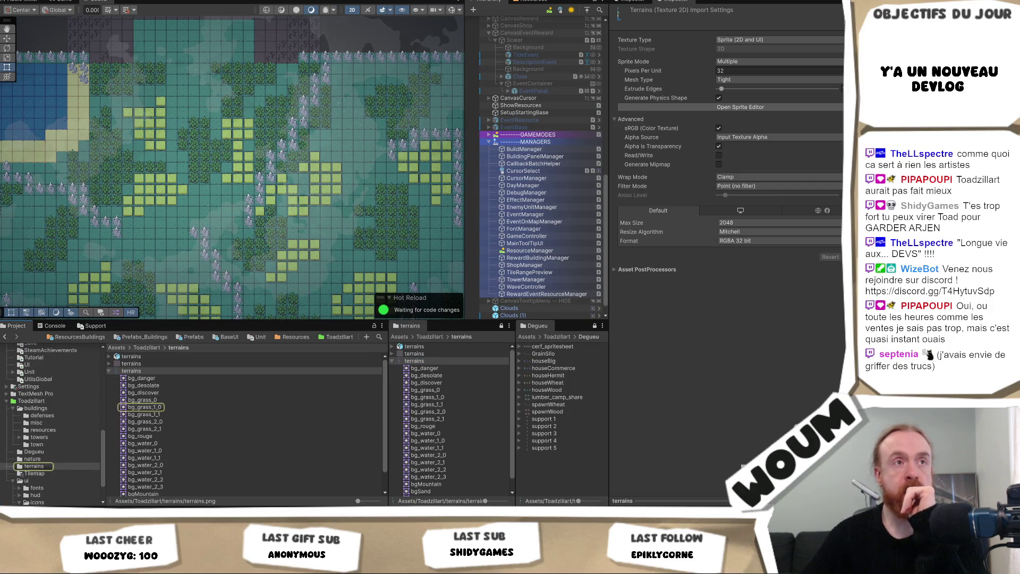
{"action": "left_click", "coordinate": [109, 371]}
{"action": "scroll", "coordinate": [43, 455], "scroll_direction": "up", "scroll_amount": 3}
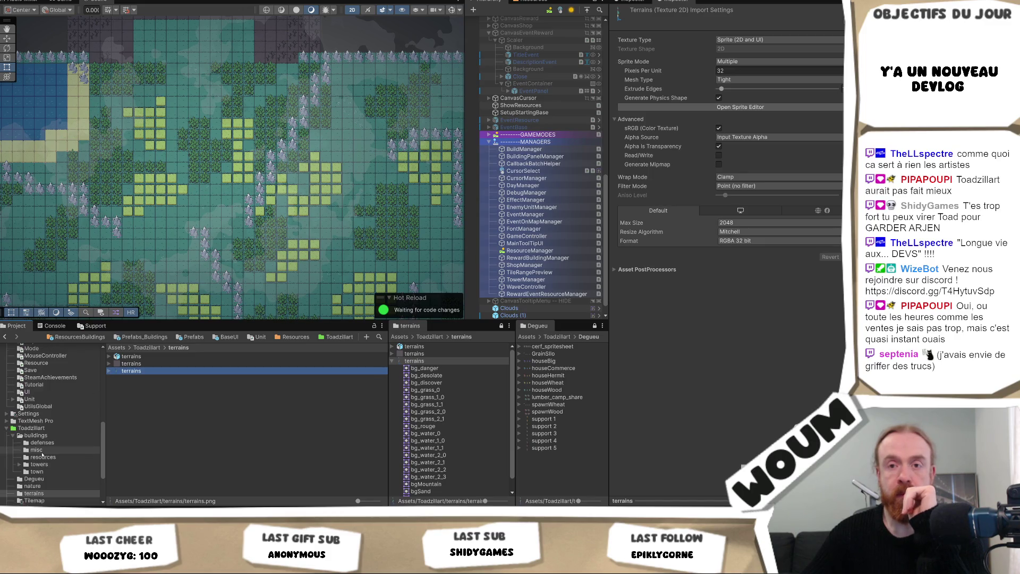
{"action": "scroll", "coordinate": [42, 455], "scroll_direction": "up", "scroll_amount": 5}
{"action": "scroll", "coordinate": [42, 452], "scroll_direction": "up", "scroll_amount": 4}
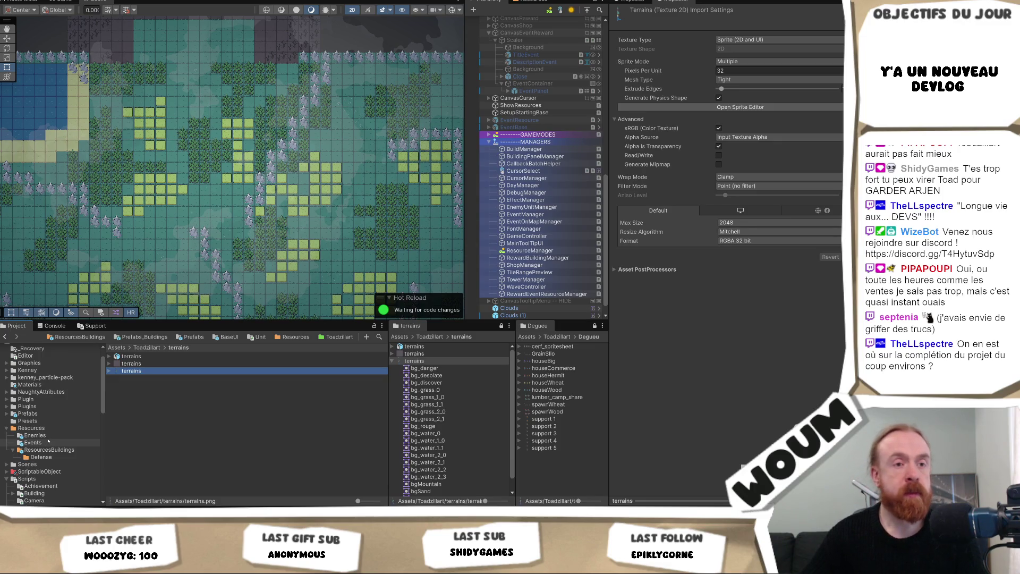
{"action": "scroll", "coordinate": [54, 433], "scroll_direction": "up", "scroll_amount": 1}
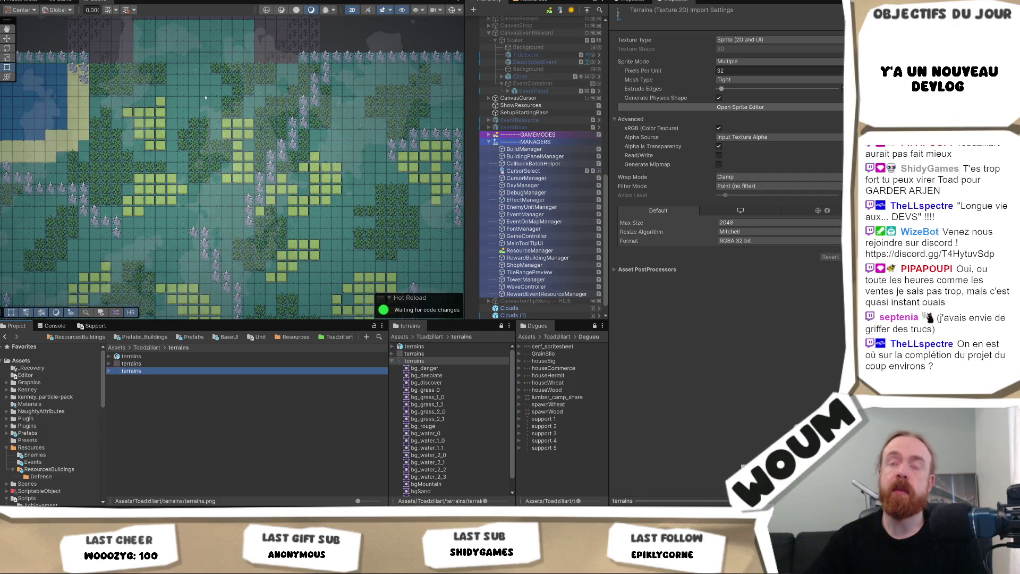
{"action": "left_click_drag", "start_coordinate": [205, 98], "coordinate": [238, 165]}
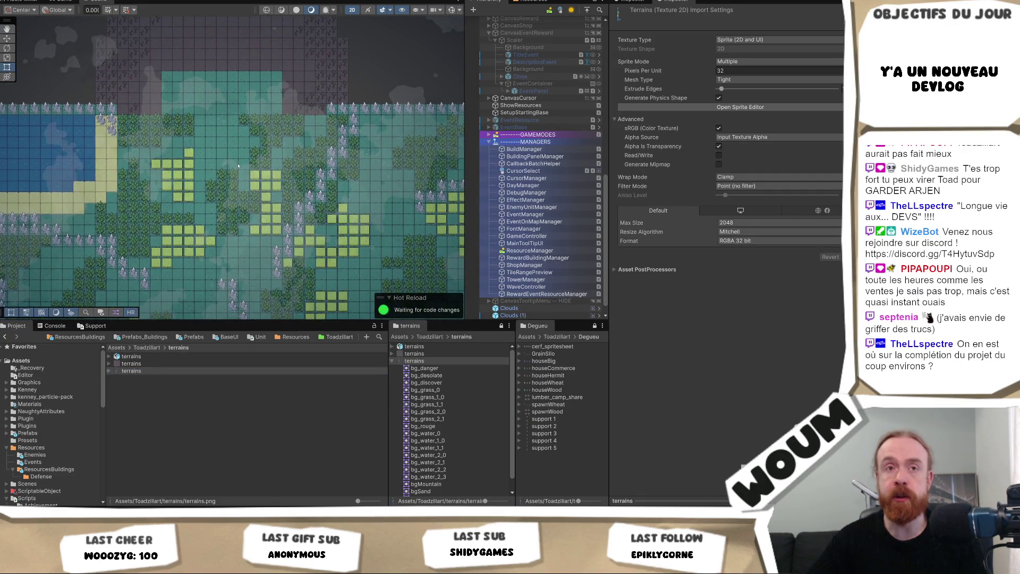
{"action": "left_click_drag", "start_coordinate": [253, 224], "coordinate": [241, 159]}
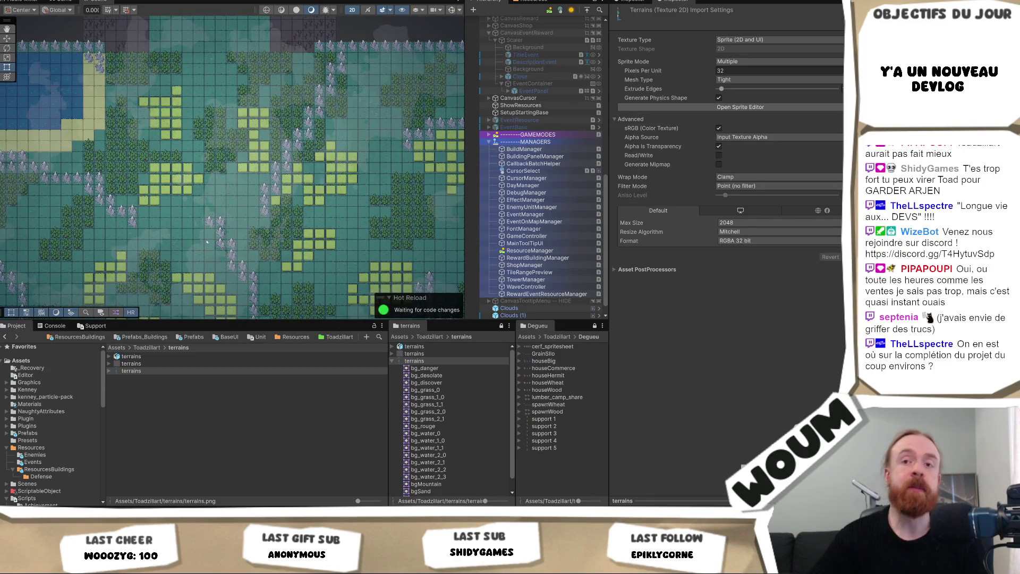
{"action": "left_click_drag", "start_coordinate": [226, 170], "coordinate": [263, 213]}
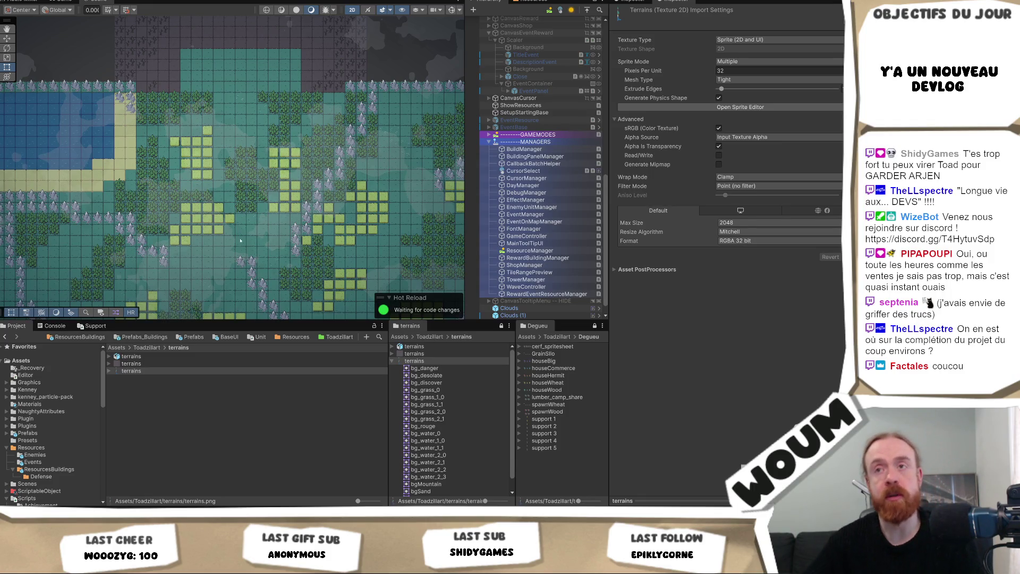
{"action": "key", "text": "q"}
{"action": "scroll", "coordinate": [268, 187], "scroll_direction": "up", "scroll_amount": 2}
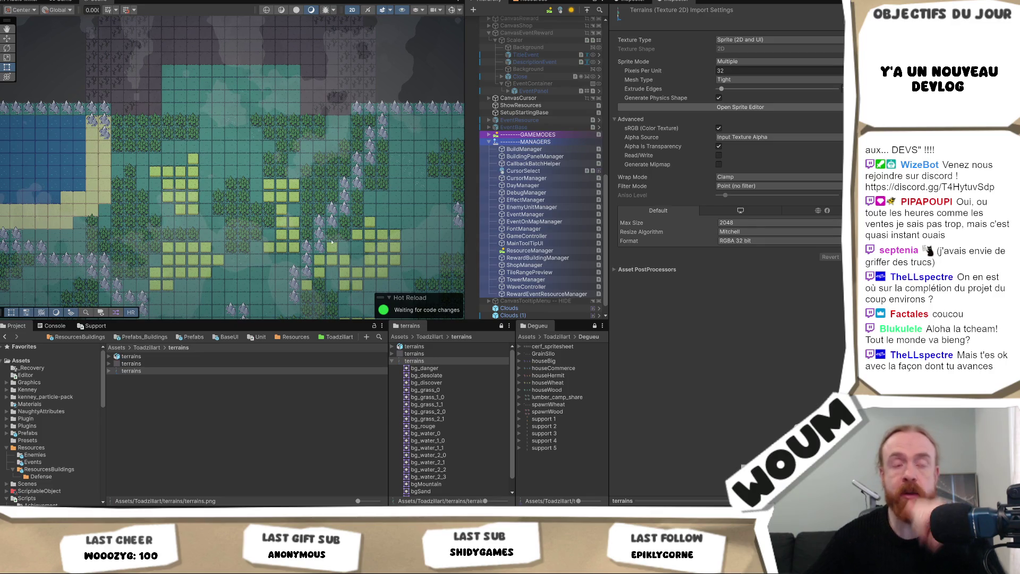
{"action": "mouse_move", "coordinate": [314, 196]}
{"action": "left_mouse_down"}
{"action": "mouse_move", "coordinate": [240, 175]}
{"action": "mouse_move", "coordinate": [277, 215]}
{"action": "left_mouse_up"}
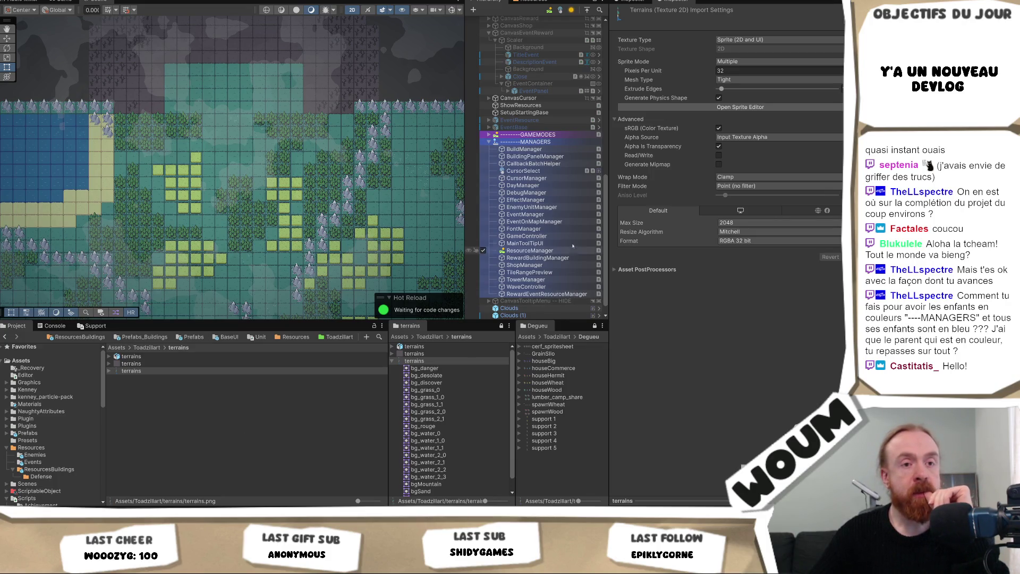
- Select ----MANAGERS and tint its Hierarchy icon green, then back to blue
{"action": "left_click", "coordinate": [535, 143]}
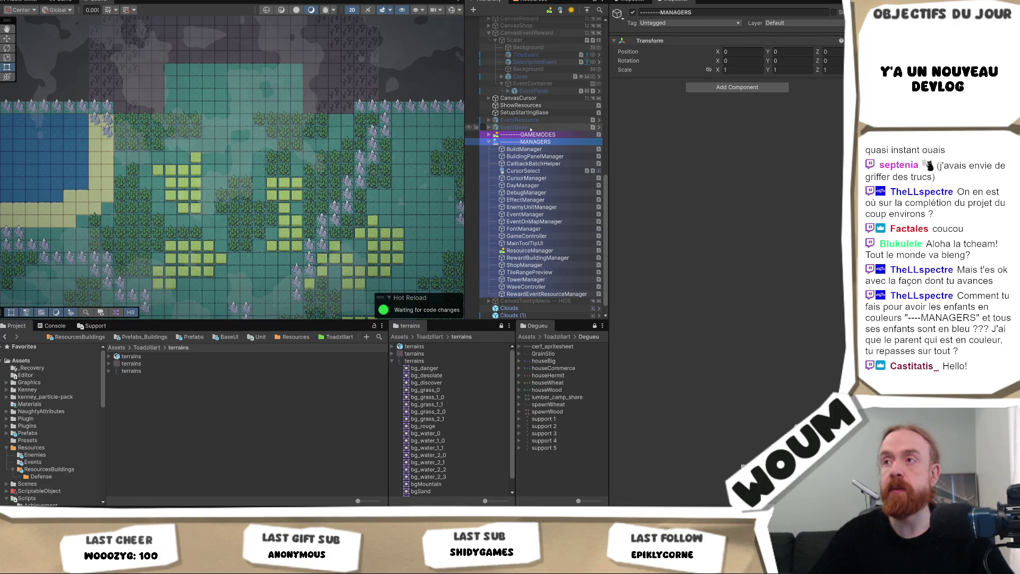
{"action": "scroll", "coordinate": [529, 213], "scroll_direction": "down", "scroll_amount": 1}
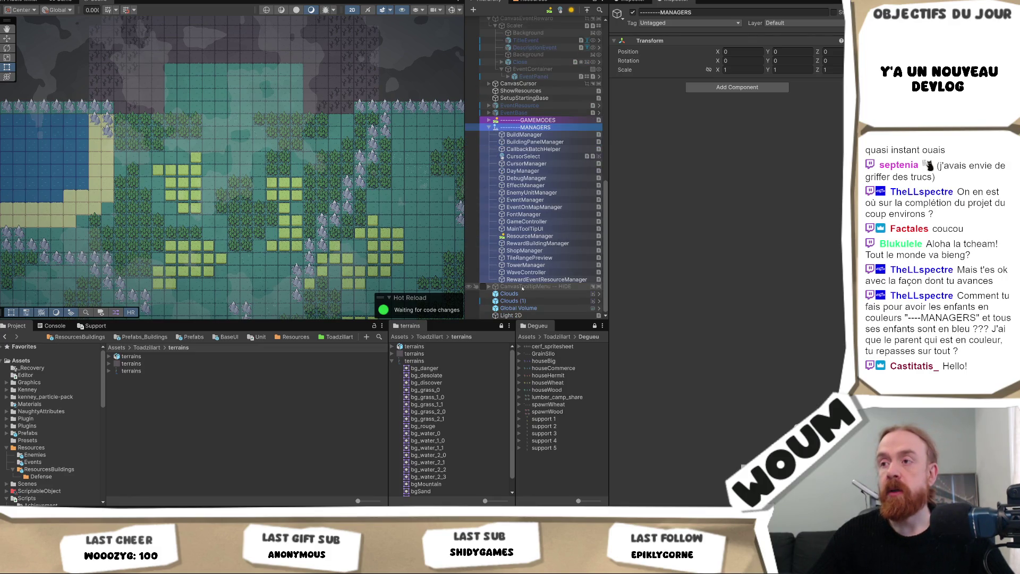
{"action": "scroll", "coordinate": [523, 266], "scroll_direction": "up", "scroll_amount": 5}
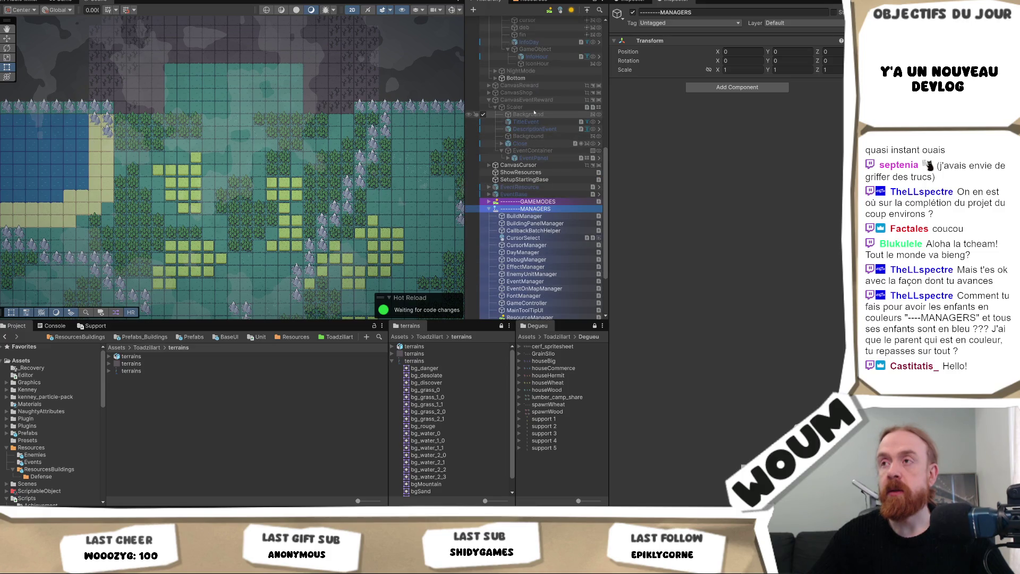
{"action": "left_click", "coordinate": [530, 215]}
{"action": "left_click", "coordinate": [522, 209]}
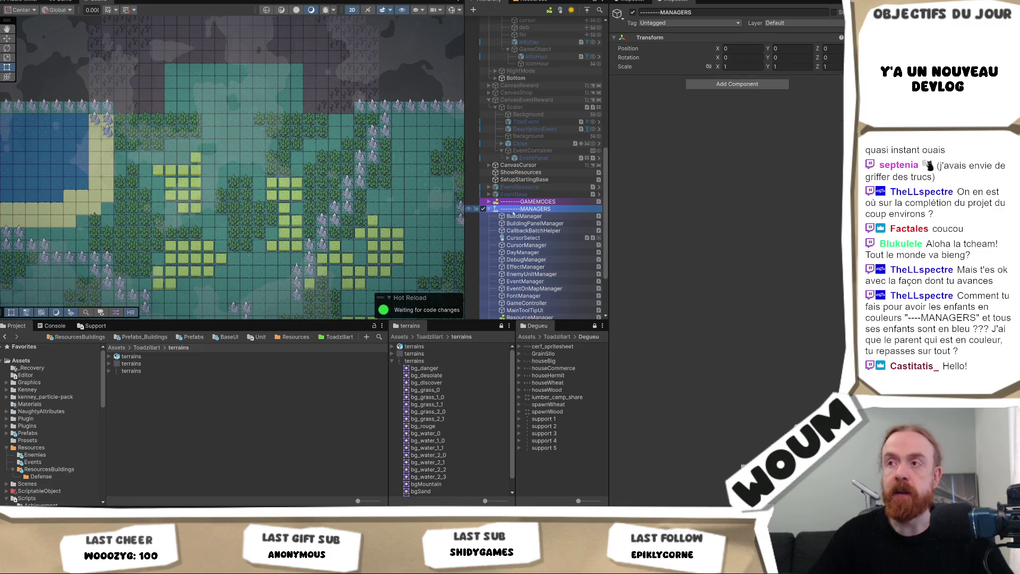
{"action": "left_click", "coordinate": [496, 209]}
{"action": "left_click", "coordinate": [563, 210]}
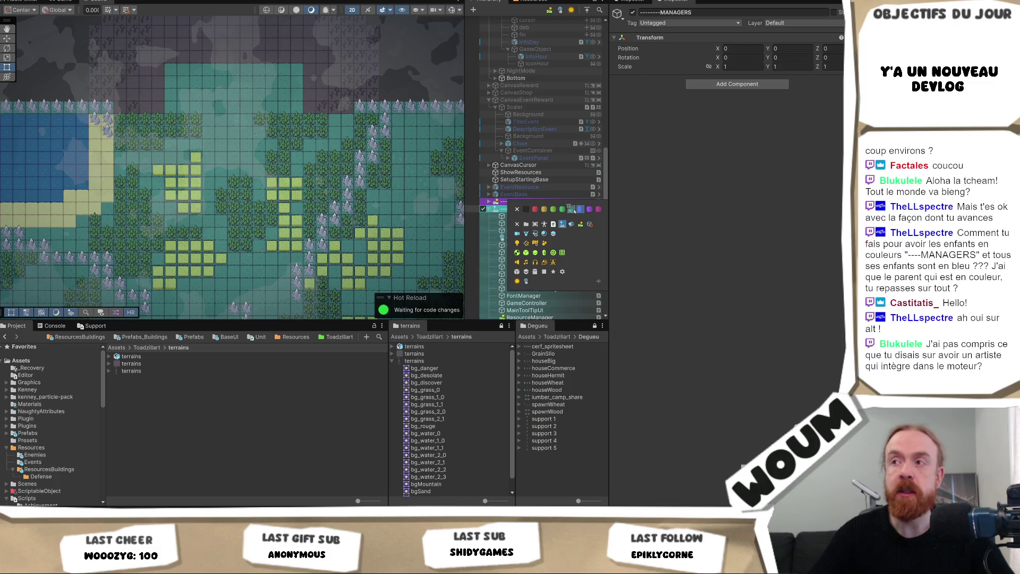
{"action": "left_click", "coordinate": [580, 210]}
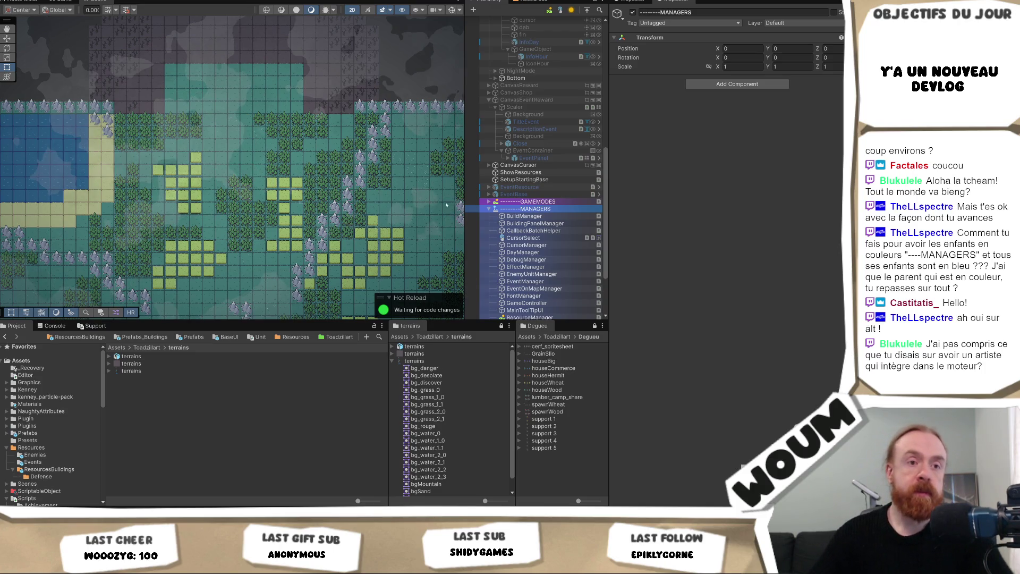
{"action": "scroll", "coordinate": [310, 255], "scroll_direction": "down", "scroll_amount": 3}
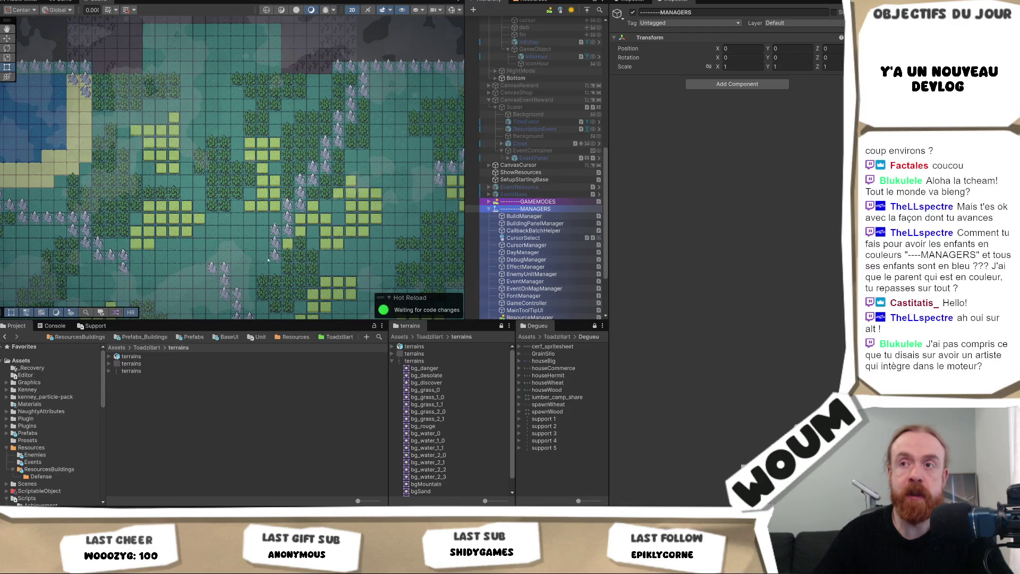
{"action": "mouse_move", "coordinate": [234, 261]}
{"action": "left_mouse_down"}
{"action": "mouse_move", "coordinate": [292, 224]}
{"action": "mouse_move", "coordinate": [306, 259]}
{"action": "left_mouse_up"}
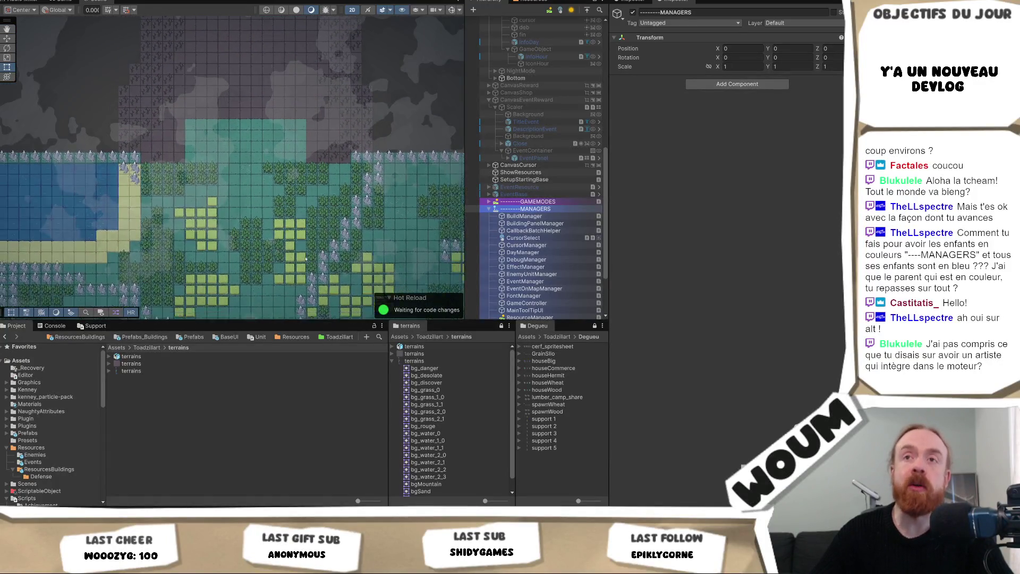
{"action": "scroll", "coordinate": [303, 266], "scroll_direction": "up", "scroll_amount": 3}
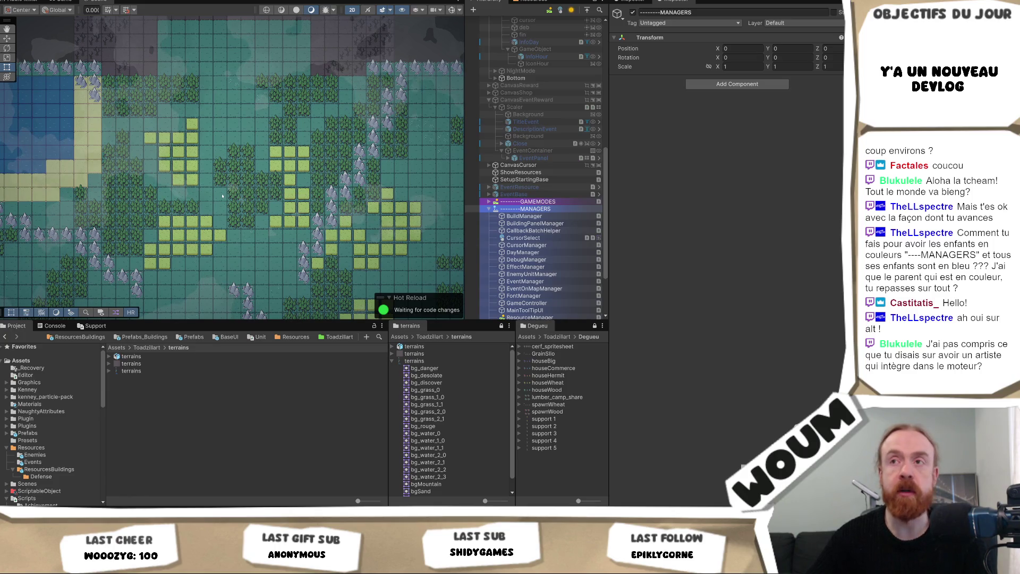
{"action": "scroll", "coordinate": [245, 245], "scroll_direction": "down", "scroll_amount": 2}
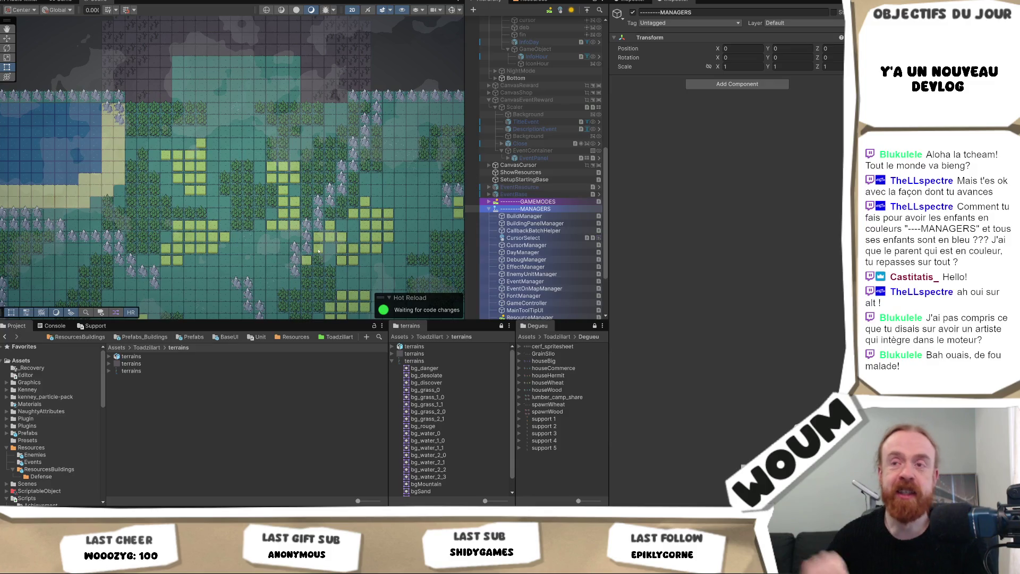
{"action": "left_click_drag", "start_coordinate": [208, 254], "coordinate": [244, 206]}
{"action": "left_click_drag", "start_coordinate": [298, 148], "coordinate": [260, 205]}
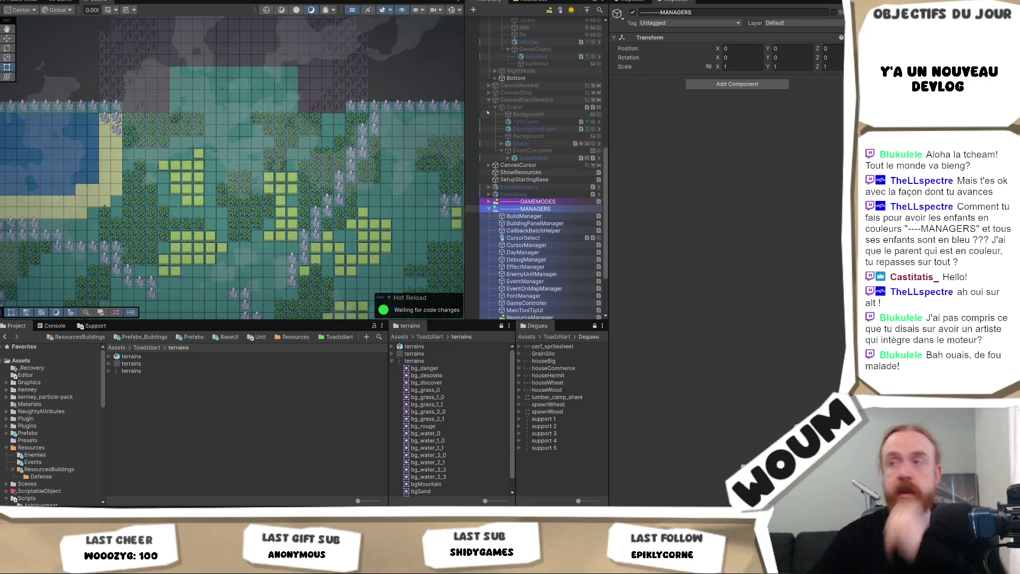
{"action": "left_click", "coordinate": [190, 337]}
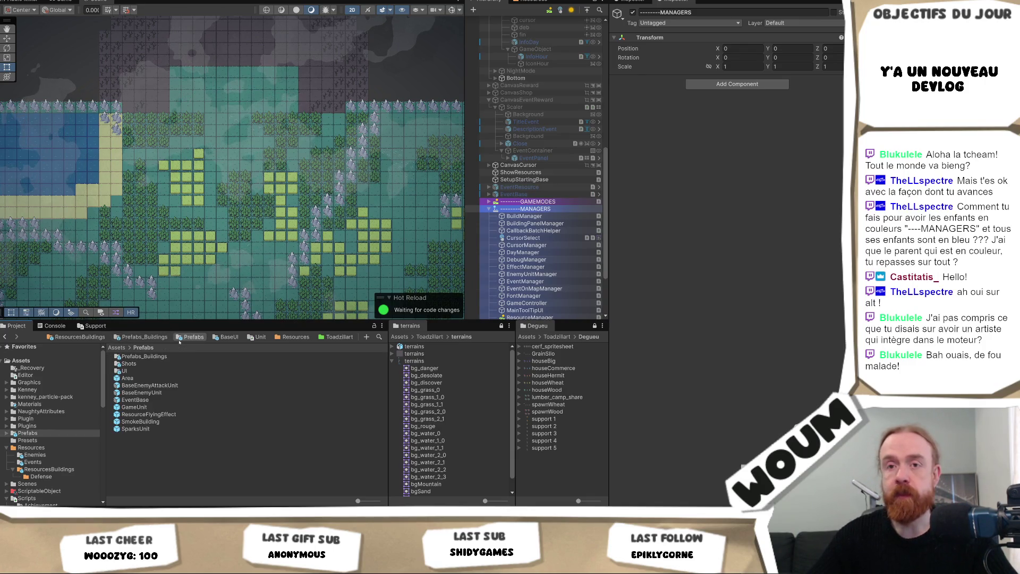
- Open the EventResource prefab from Resources/Events in Prefab Mode
{"action": "left_click", "coordinate": [77, 337]}
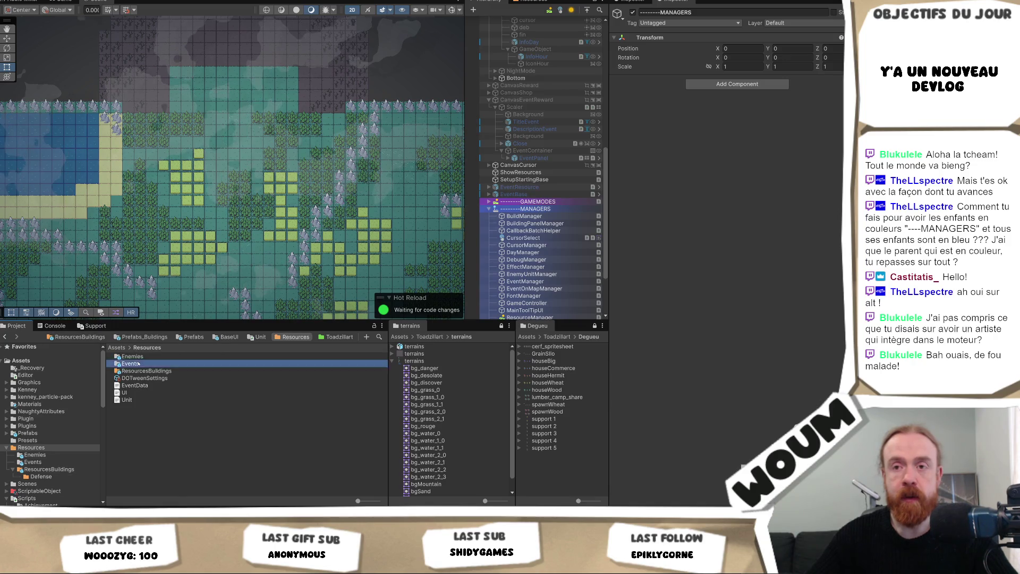
{"action": "double_click", "coordinate": [136, 364]}
{"action": "left_click", "coordinate": [139, 357]}
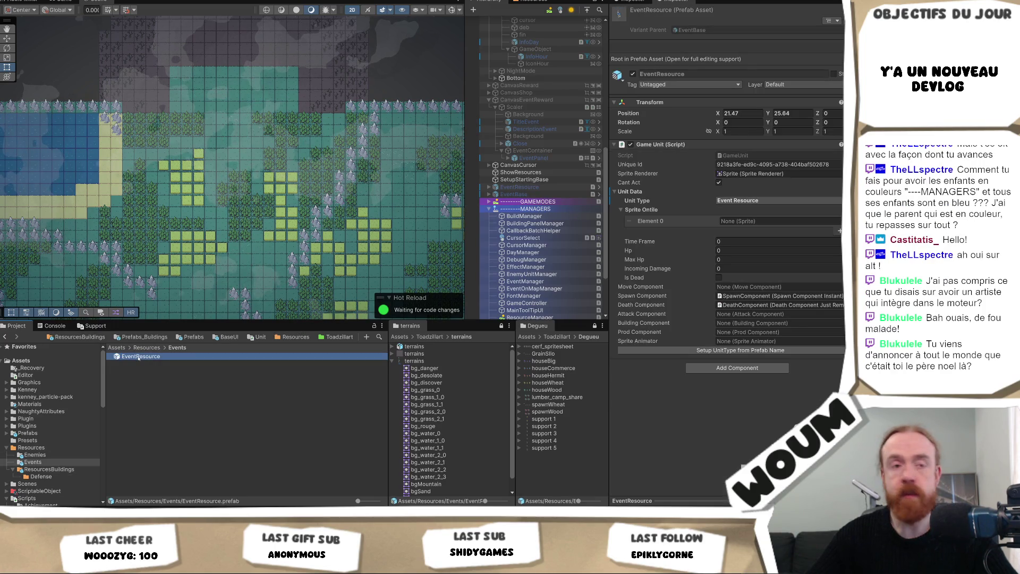
{"action": "double_click", "coordinate": [139, 357]}
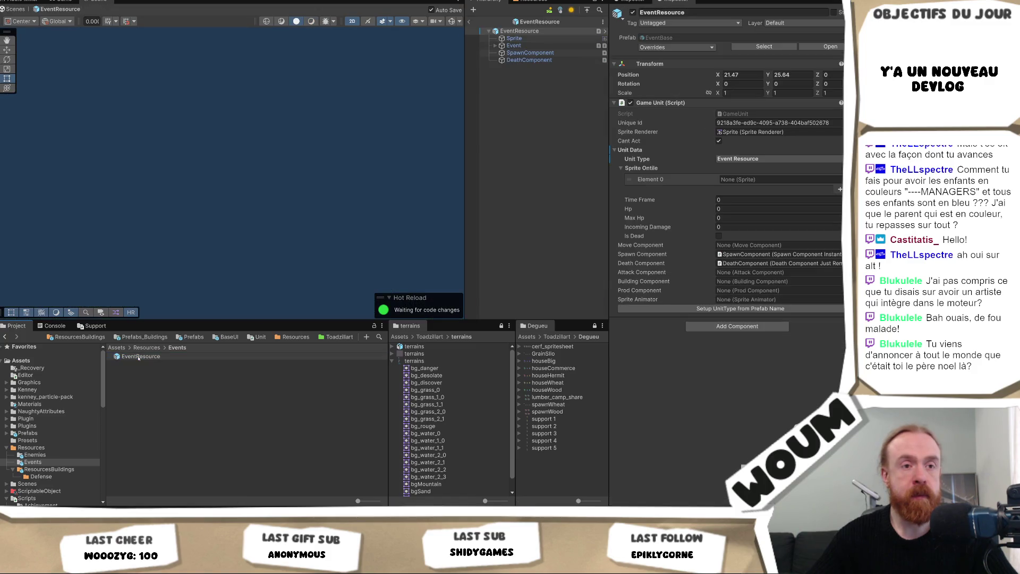
- Inspect DeathComponent, SpawnComponent and Event, then Event's SpriteEvent child rendering house_0 on the Building layer
{"action": "left_click", "coordinate": [543, 60]}
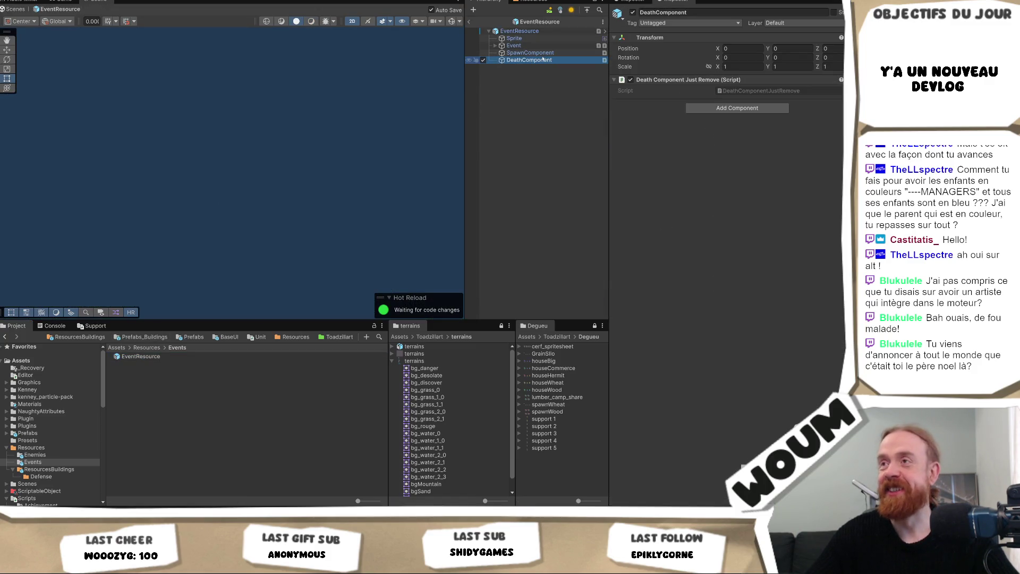
{"action": "left_click", "coordinate": [537, 53]}
{"action": "left_click", "coordinate": [523, 47]}
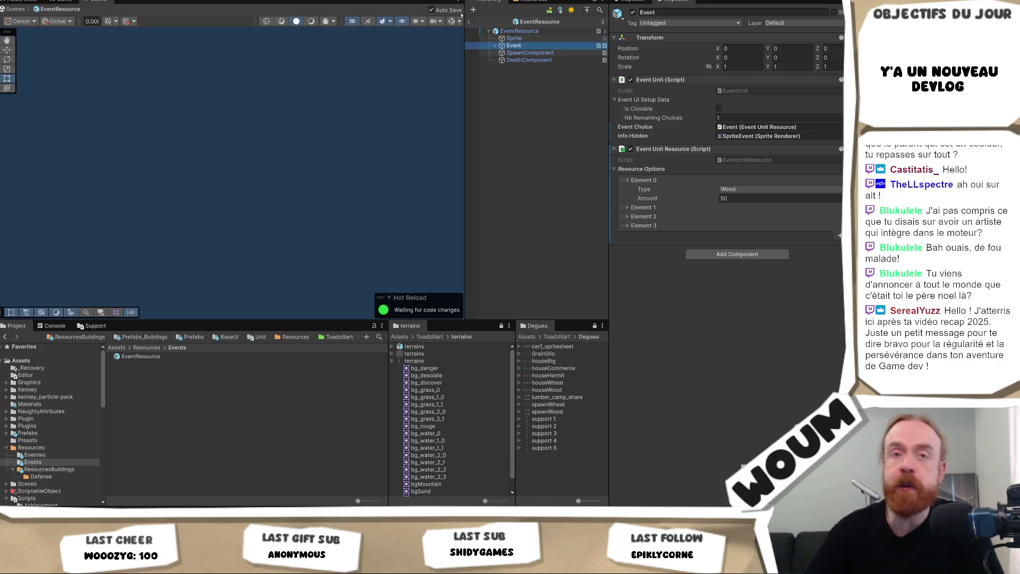
{"action": "left_click", "coordinate": [496, 46]}
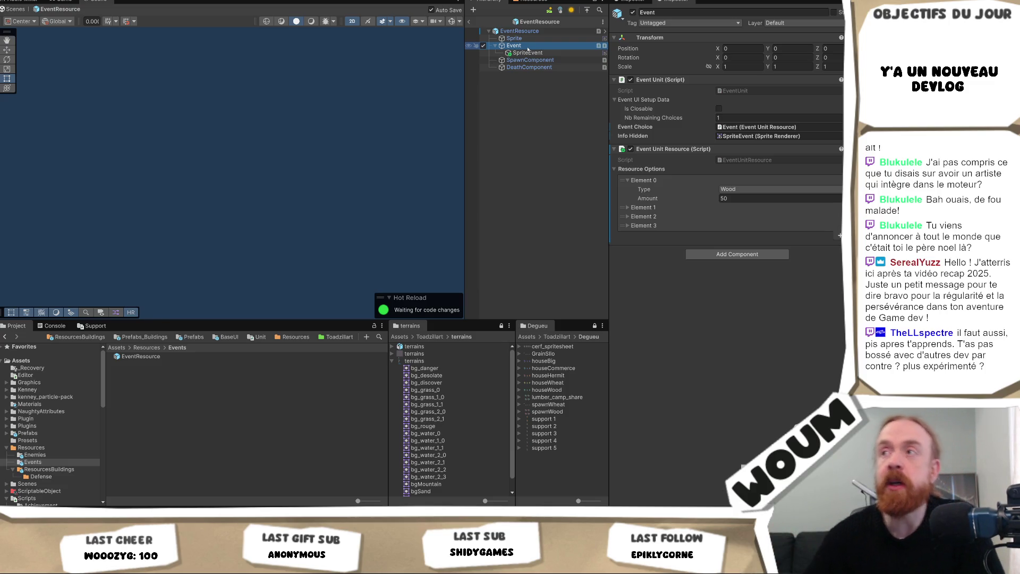
{"action": "left_click", "coordinate": [528, 53]}
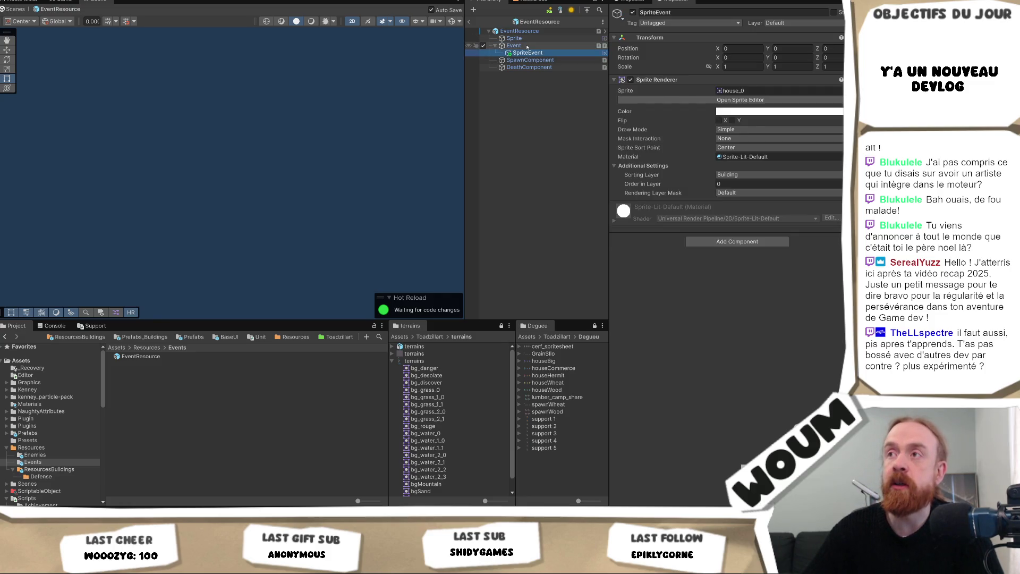
{"action": "left_click", "coordinate": [531, 46]}
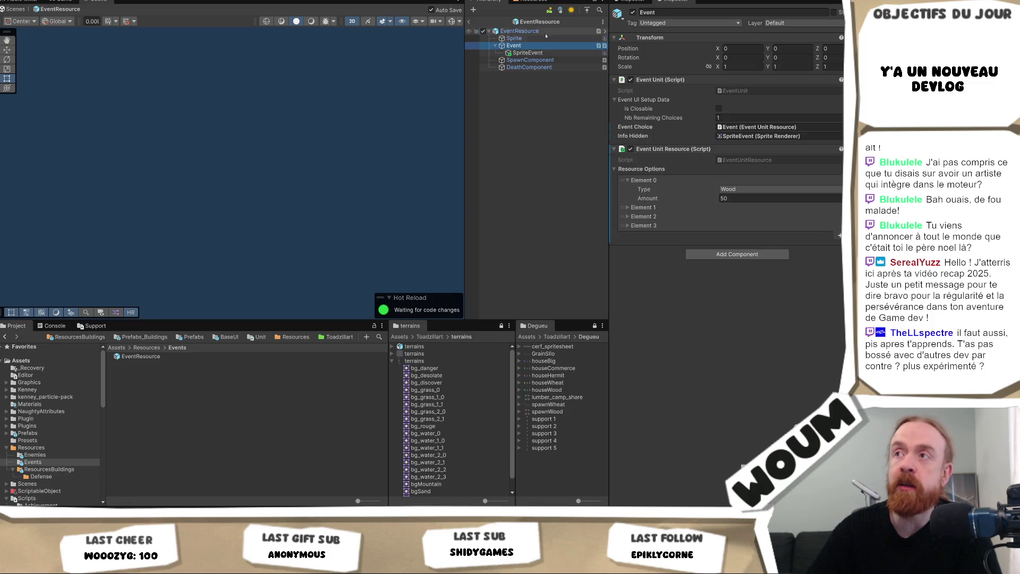
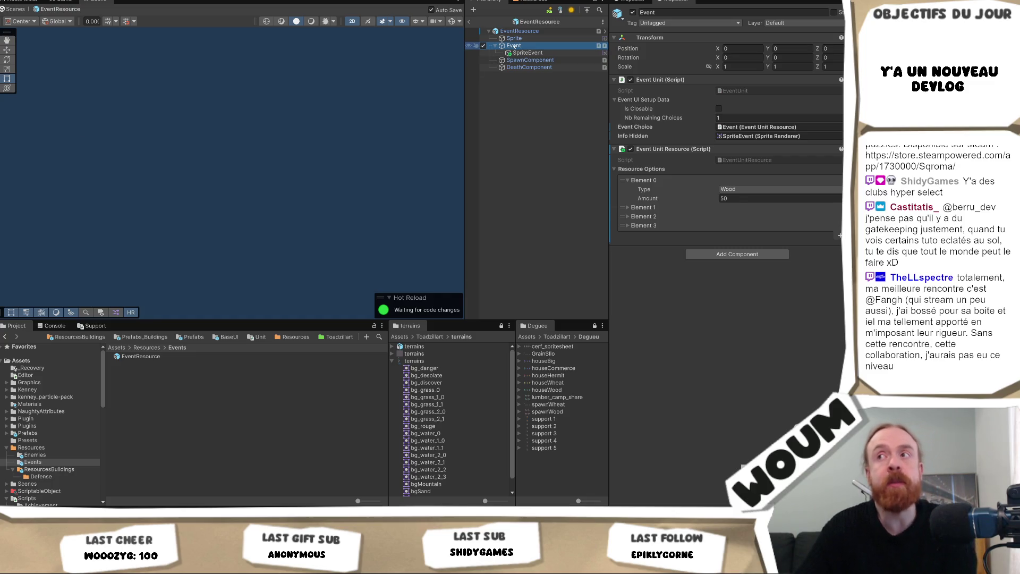
- Review SpriteEvent and the Event child's Wood 50 resource, then select the EventResource root
{"action": "left_click", "coordinate": [537, 52]}
{"action": "left_click", "coordinate": [544, 47]}
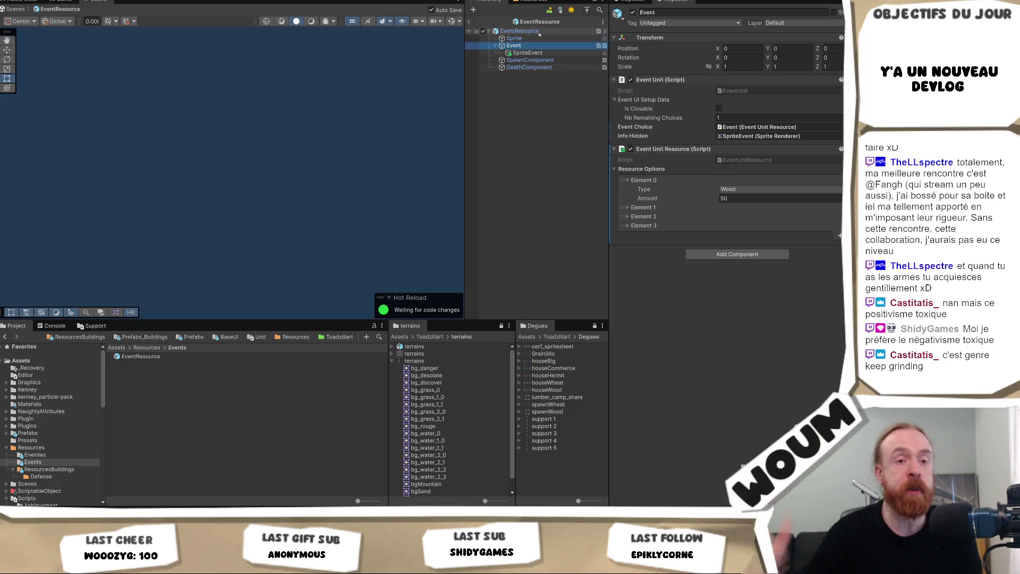
{"action": "left_click", "coordinate": [544, 31]}
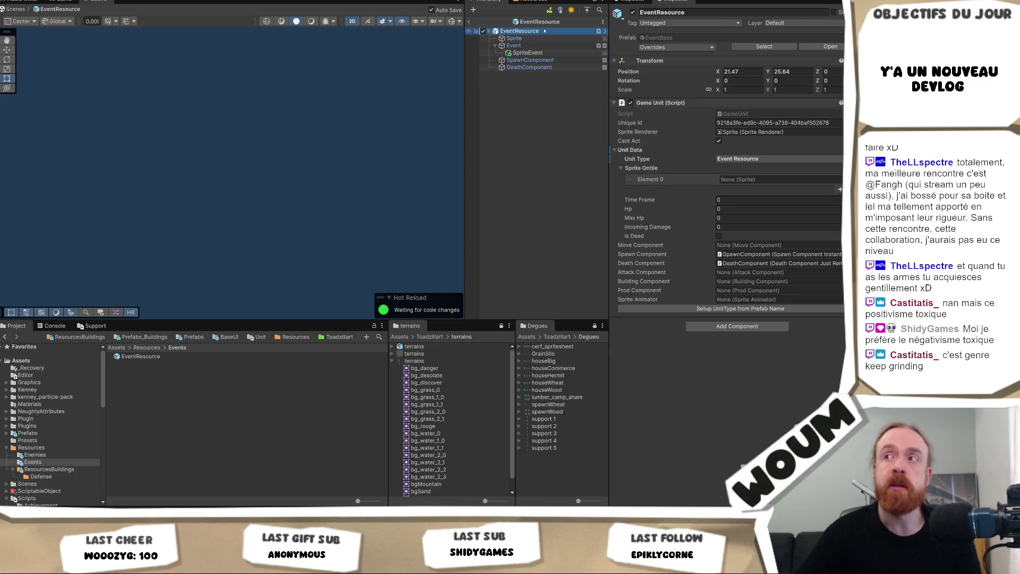
- Compare the Event child and EventResource root, then select SpriteEvent to see its house_0 renderer
{"action": "left_click", "coordinate": [552, 45]}
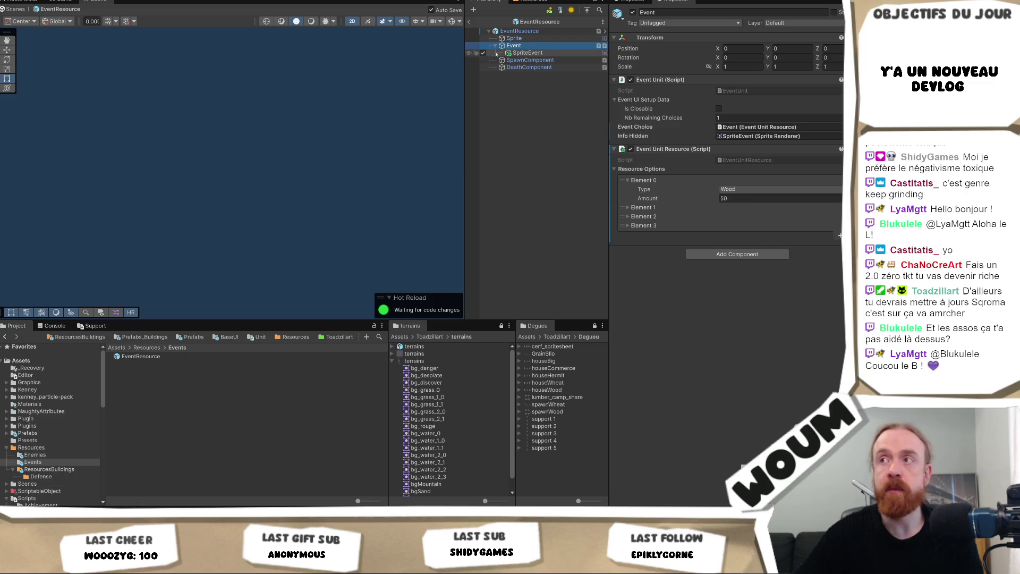
{"action": "left_click", "coordinate": [518, 31]}
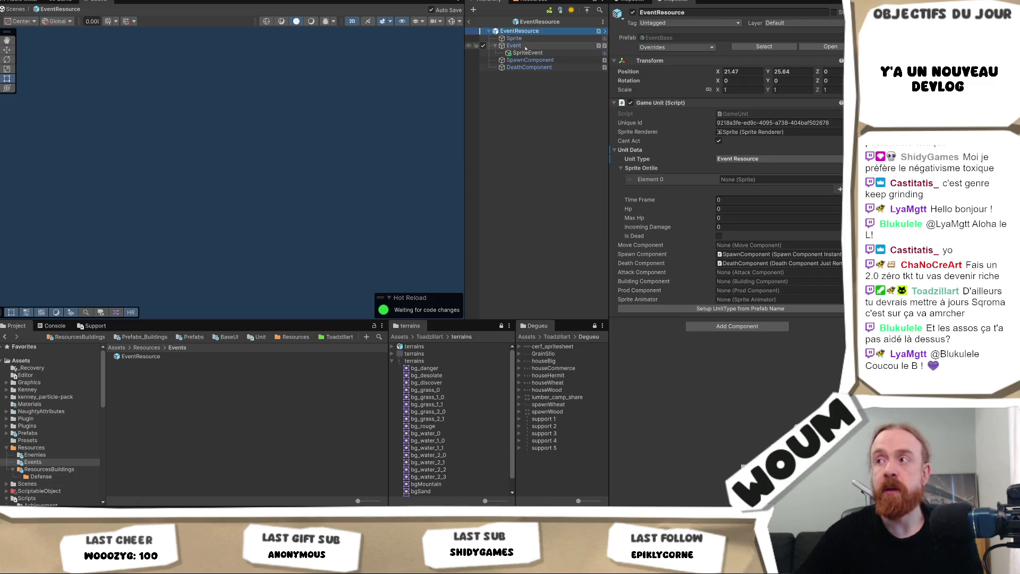
{"action": "left_click", "coordinate": [525, 47]}
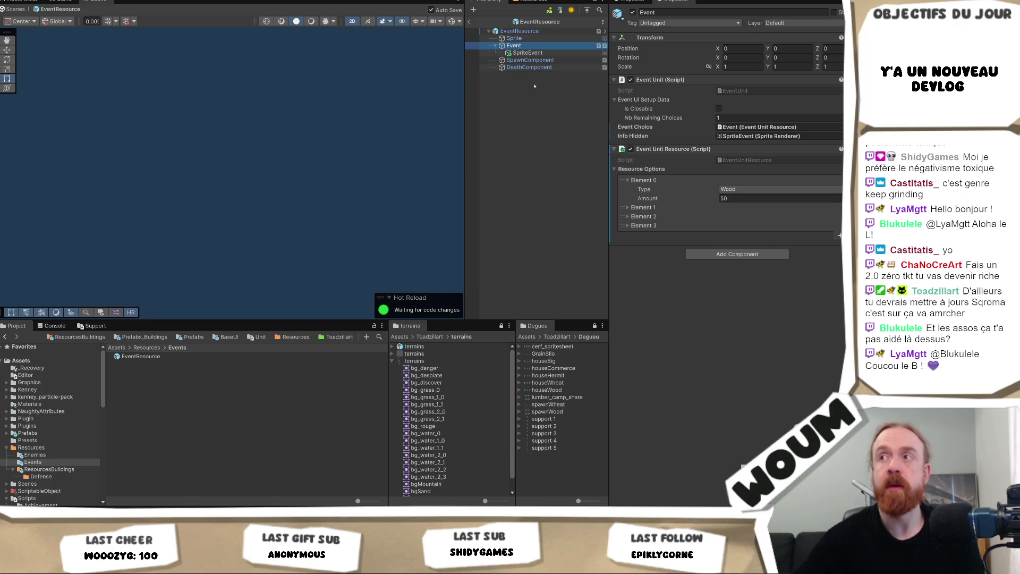
{"action": "left_click", "coordinate": [539, 31]}
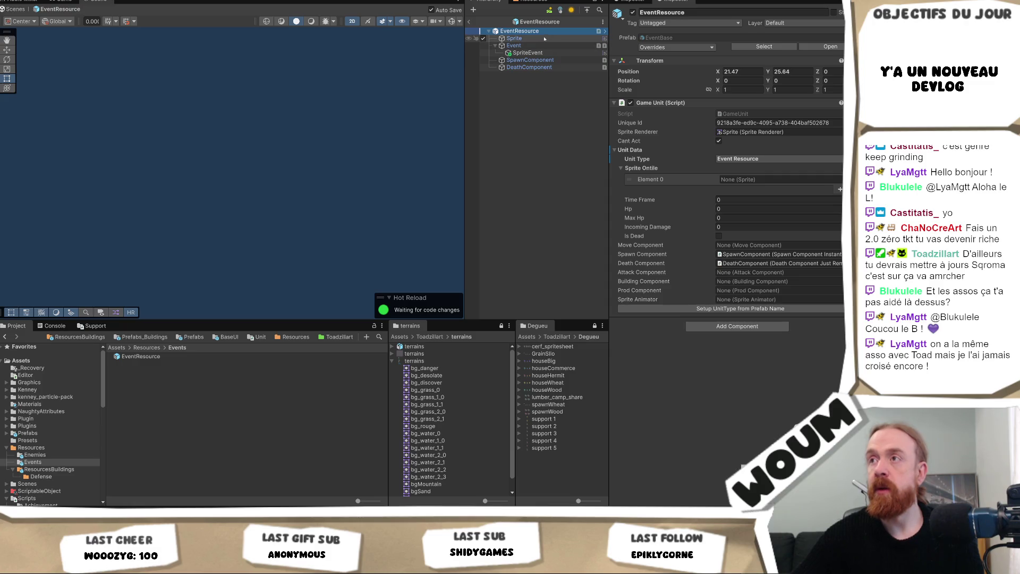
{"action": "left_click", "coordinate": [545, 53]}
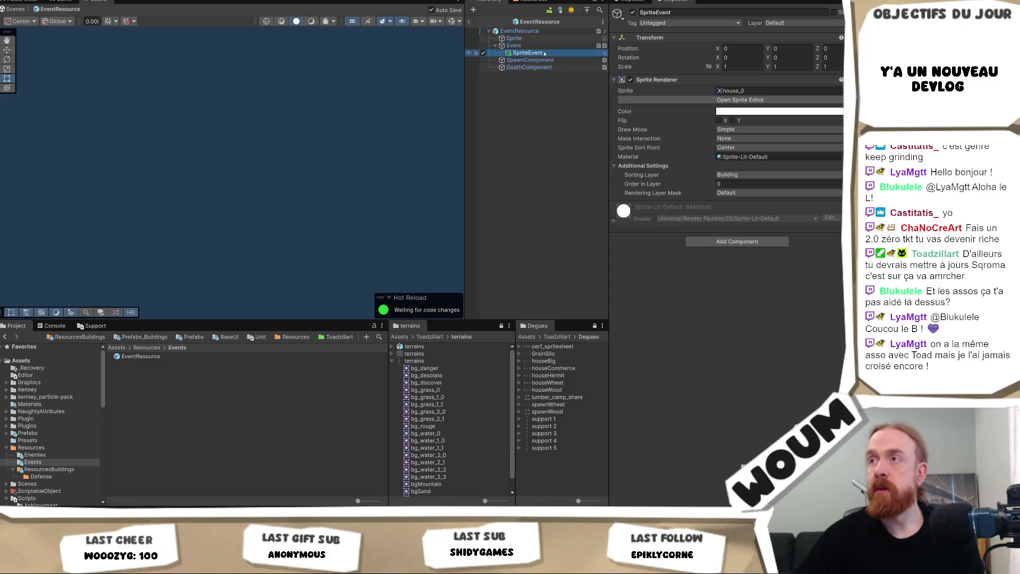
{"action": "key", "text": "Up"}
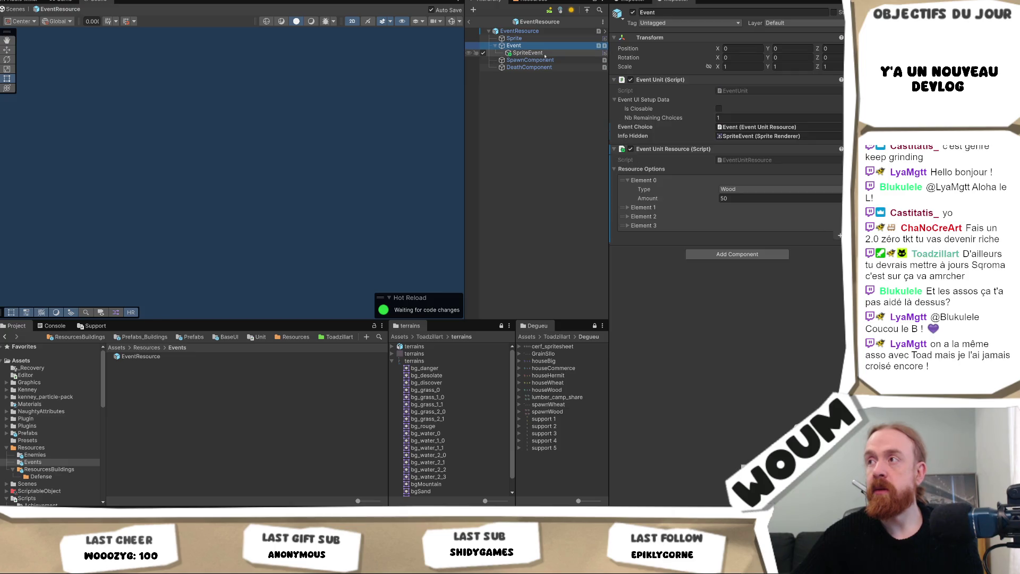
{"action": "left_click", "coordinate": [545, 53]}
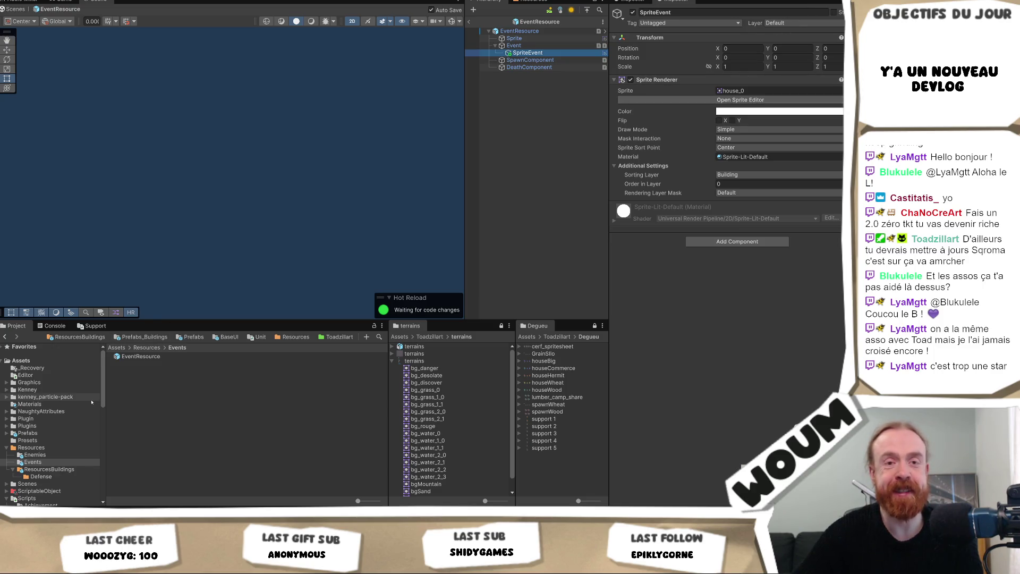
{"action": "scroll", "coordinate": [89, 405], "scroll_direction": "down", "scroll_amount": 2}
{"action": "scroll", "coordinate": [89, 409], "scroll_direction": "down", "scroll_amount": 4}
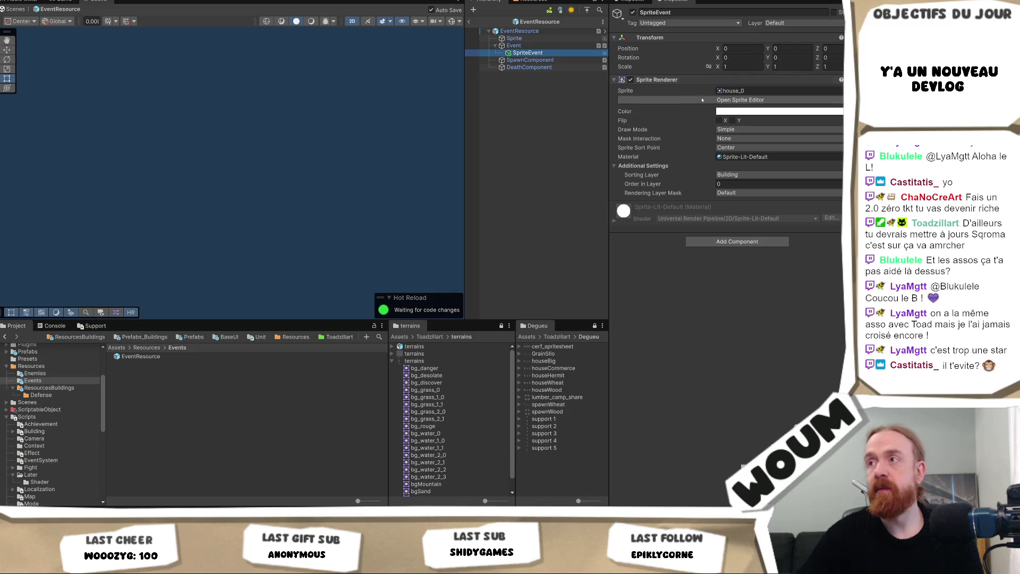
{"action": "right_click", "coordinate": [674, 87]}
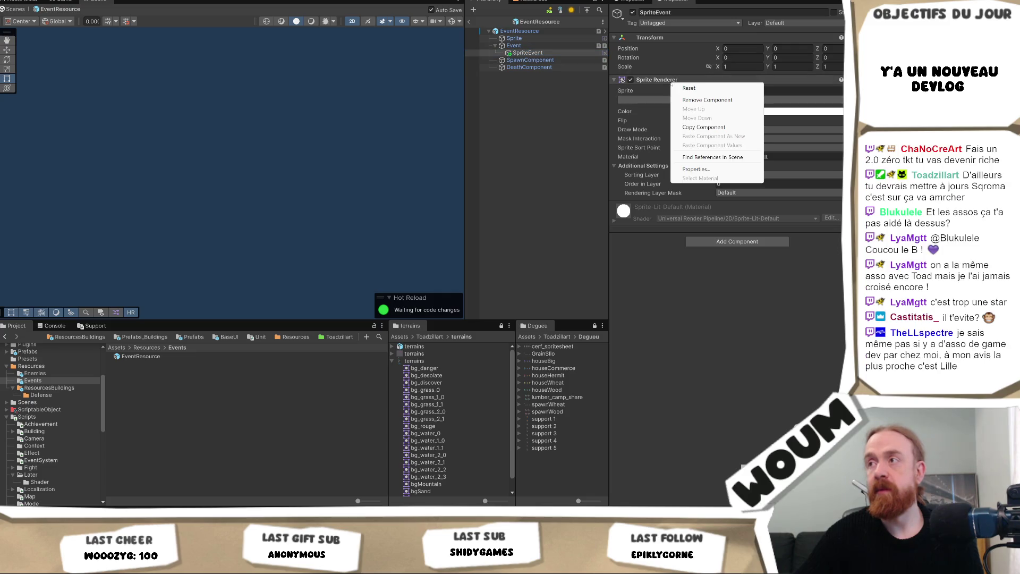
- Detach SpriteEvent's Sprite Renderer into a floating Properties window and move it right
{"action": "left_click", "coordinate": [703, 172]}
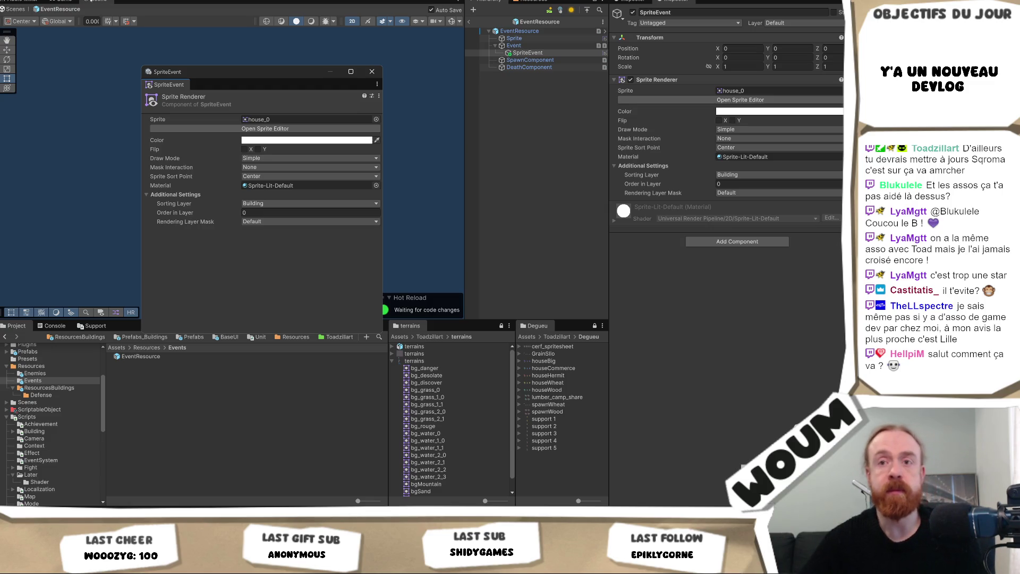
{"action": "mouse_move", "coordinate": [242, 72]}
{"action": "left_mouse_down"}
{"action": "mouse_move", "coordinate": [498, 107]}
{"action": "mouse_move", "coordinate": [577, 147]}
{"action": "left_mouse_up"}
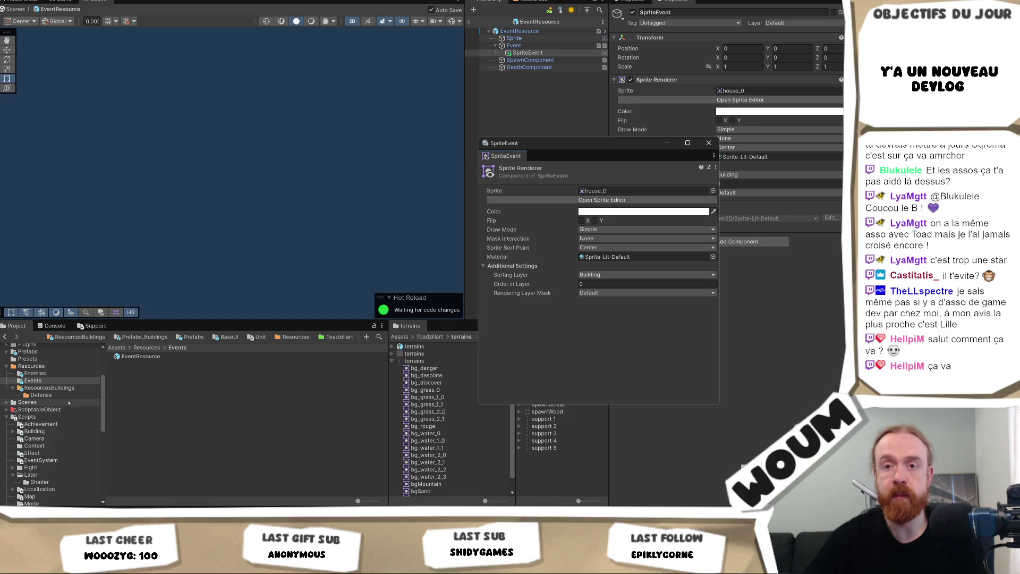
- Drag the floating SpriteEvent window off the asset panels onto the Scene view
{"action": "scroll", "coordinate": [66, 408], "scroll_direction": "down", "scroll_amount": 10}
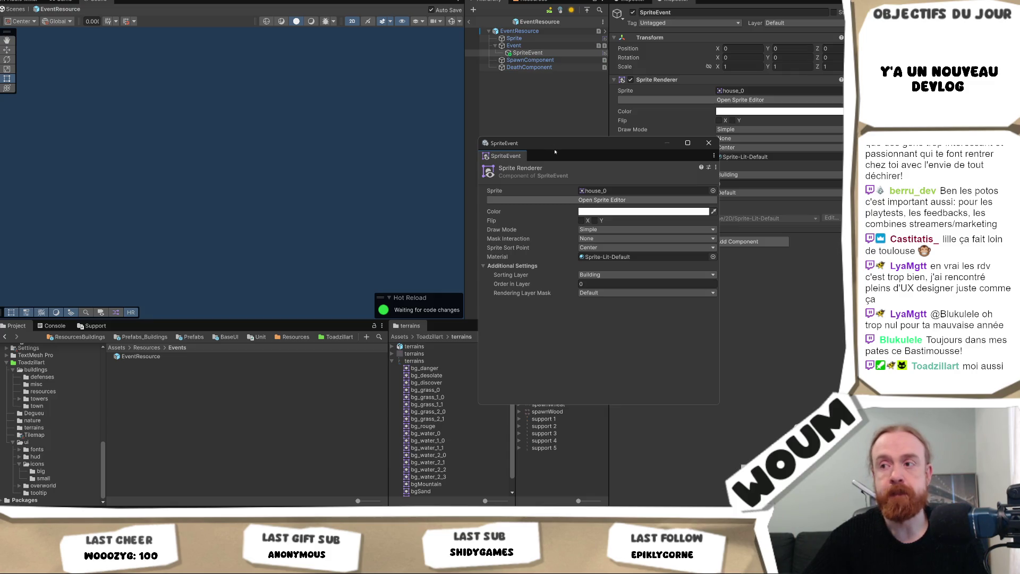
{"action": "mouse_move", "coordinate": [559, 146]}
{"action": "left_mouse_down"}
{"action": "mouse_move", "coordinate": [587, 166]}
{"action": "mouse_move", "coordinate": [561, 170]}
{"action": "left_mouse_up"}
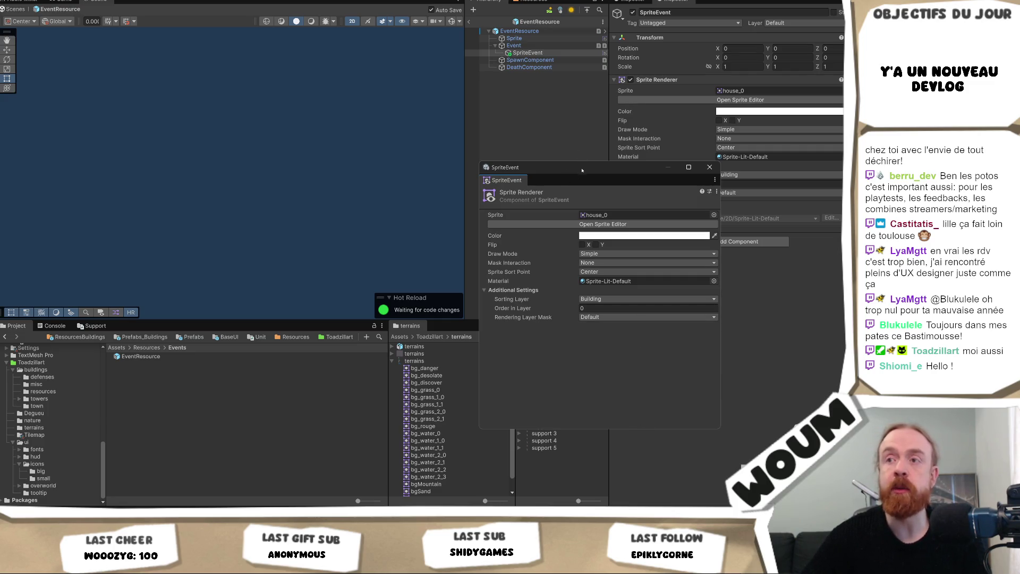
{"action": "mouse_move", "coordinate": [583, 174]}
{"action": "left_mouse_down"}
{"action": "mouse_move", "coordinate": [273, 143]}
{"action": "mouse_move", "coordinate": [261, 118]}
{"action": "mouse_move", "coordinate": [271, 112]}
{"action": "mouse_move", "coordinate": [270, 82]}
{"action": "left_mouse_up"}
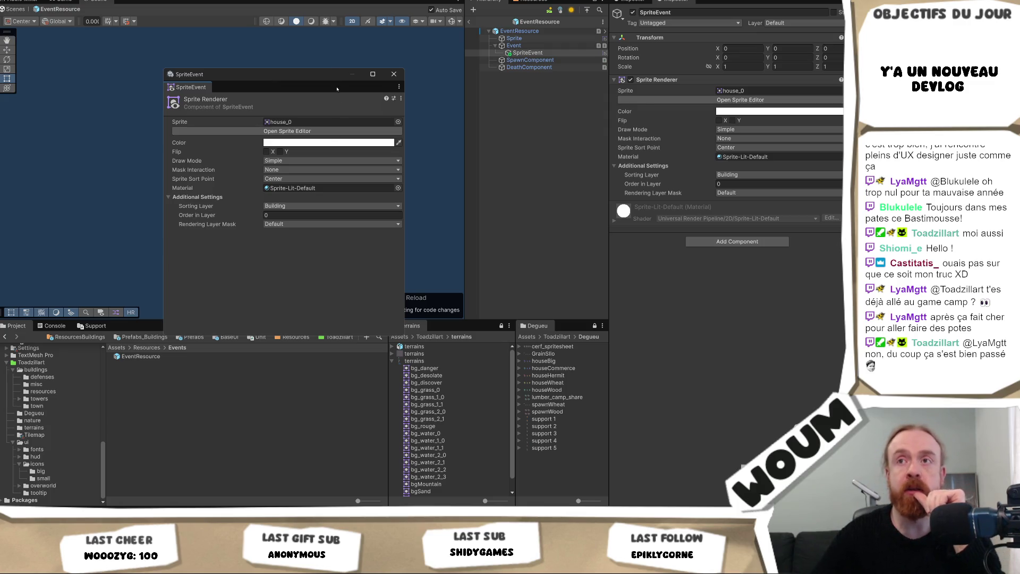
- Move the floating SpriteEvent window higher and slightly right over the Scene view
{"action": "mouse_move", "coordinate": [323, 79]}
{"action": "left_mouse_down"}
{"action": "mouse_move", "coordinate": [337, 34]}
{"action": "mouse_move", "coordinate": [369, 39]}
{"action": "left_mouse_up"}
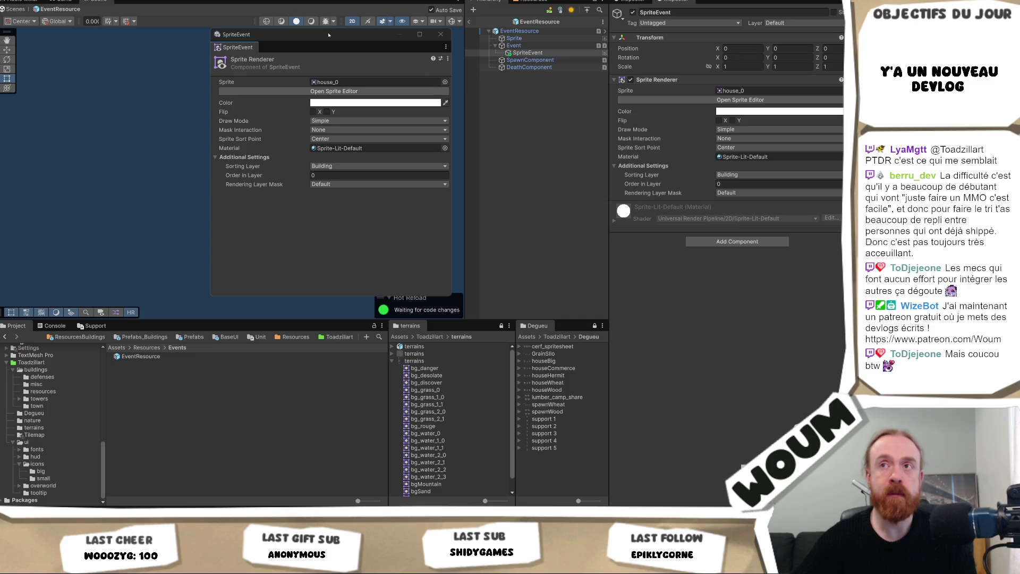
{"action": "left_click_drag", "start_coordinate": [328, 35], "coordinate": [327, 22]}
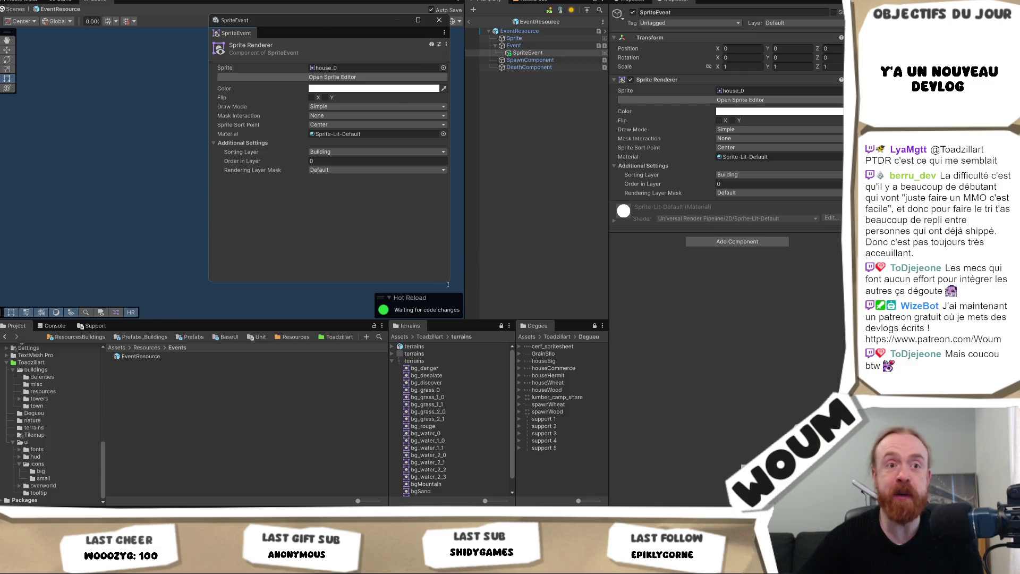
- Pull the SpriteEvent window's bottom edge up so it just fits the Sprite Renderer settings
{"action": "mouse_move", "coordinate": [448, 284]}
{"action": "left_mouse_down"}
{"action": "mouse_move", "coordinate": [453, 198]}
{"action": "mouse_move", "coordinate": [434, 230]}
{"action": "left_mouse_up"}
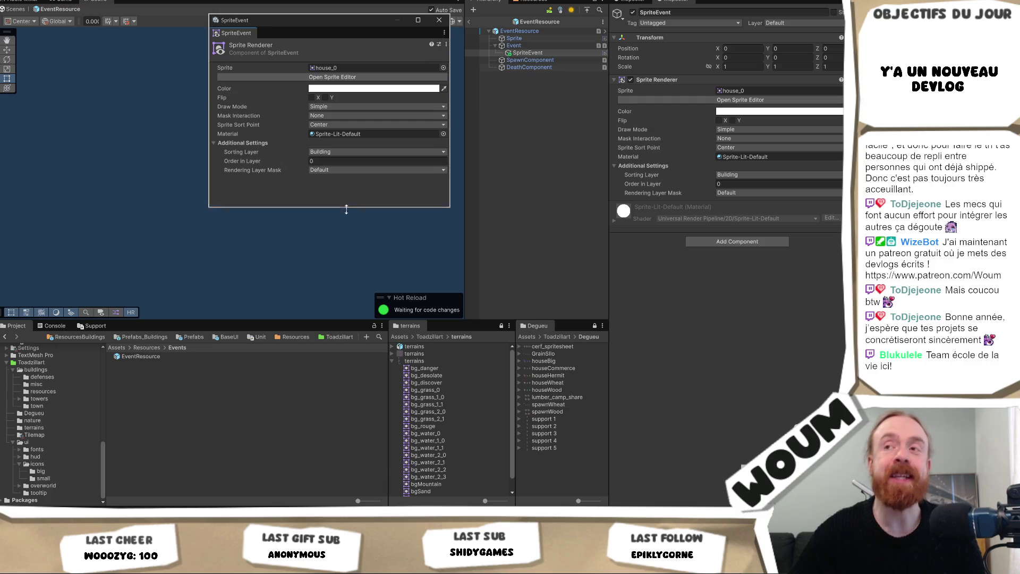
- Resize the SpriteEvent window taller, then shorten it slightly again
{"action": "left_click_drag", "start_coordinate": [346, 230], "coordinate": [346, 272]}
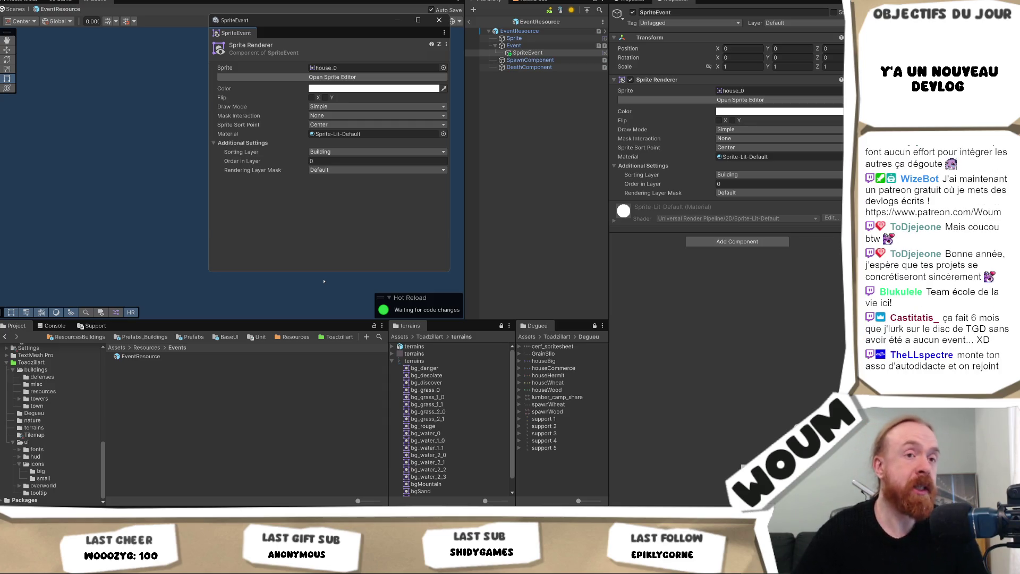
{"action": "mouse_move", "coordinate": [342, 273]}
{"action": "left_mouse_down"}
{"action": "mouse_move", "coordinate": [353, 211]}
{"action": "mouse_move", "coordinate": [327, 267]}
{"action": "left_mouse_up"}
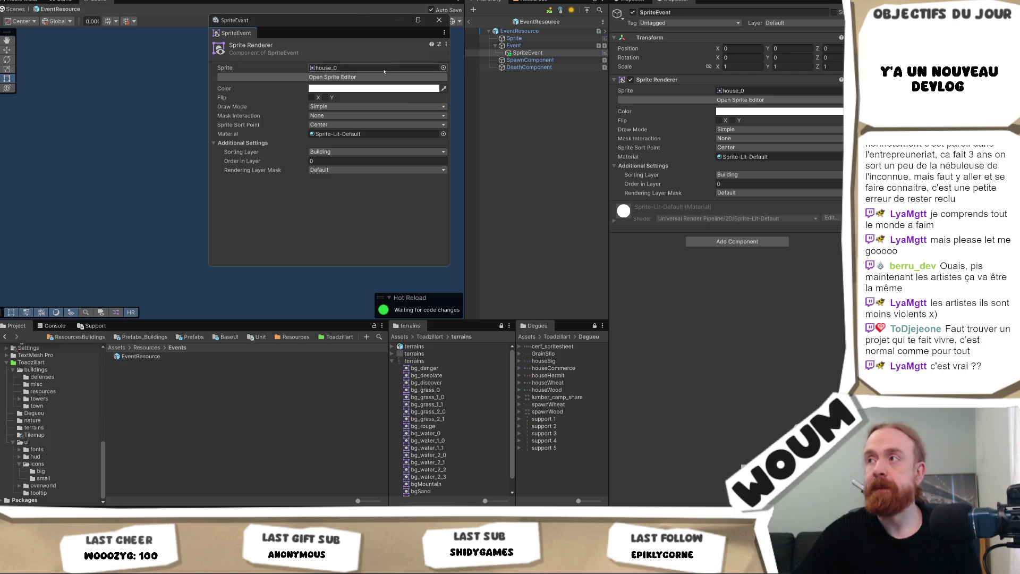
- Swap SpriteEvent's sprite from house_0 to event_hidden via an 'event_' search
{"action": "left_click", "coordinate": [443, 68]}
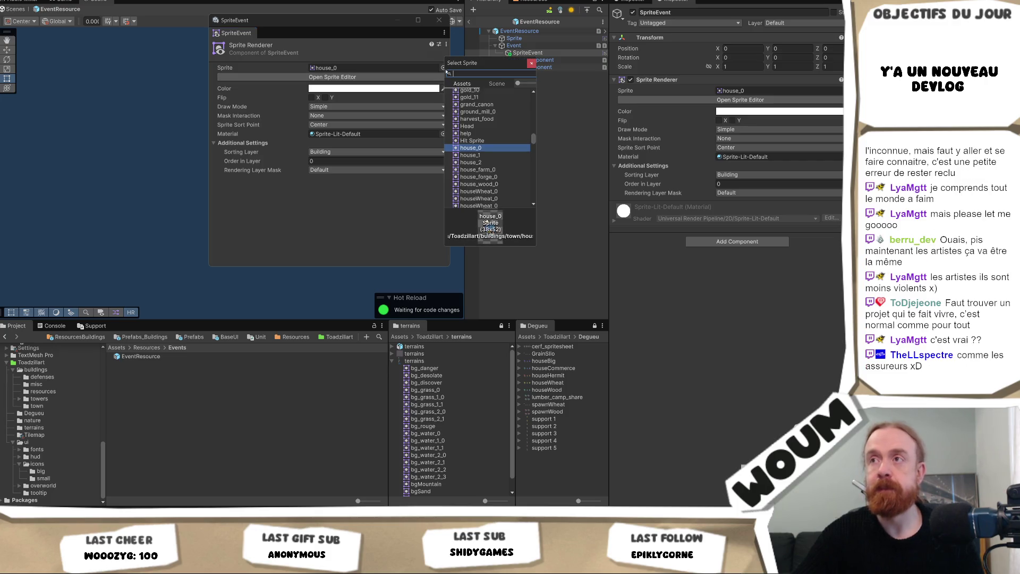
{"action": "type", "text": "event_"}
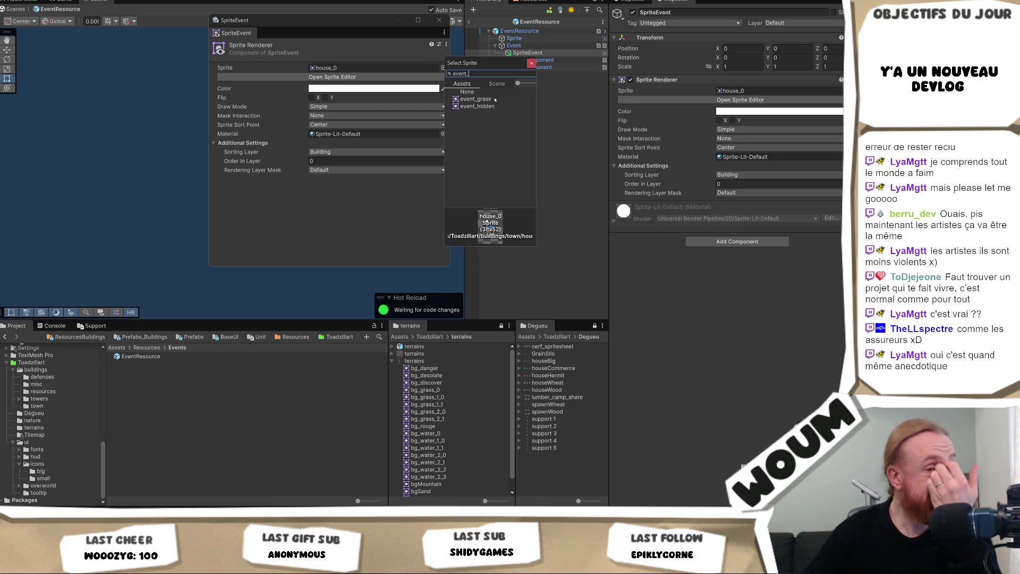
{"action": "left_click", "coordinate": [488, 107]}
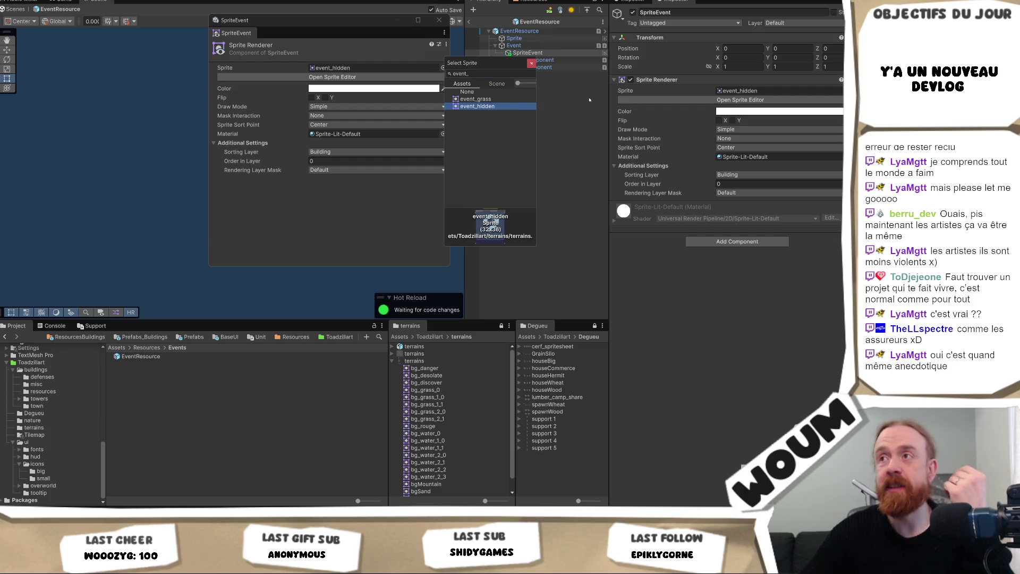
{"action": "left_click", "coordinate": [532, 63]}
- Select the Sprite child, locate event_hidden in the terrains folder, and assign event_grass
{"action": "left_click", "coordinate": [544, 39]}
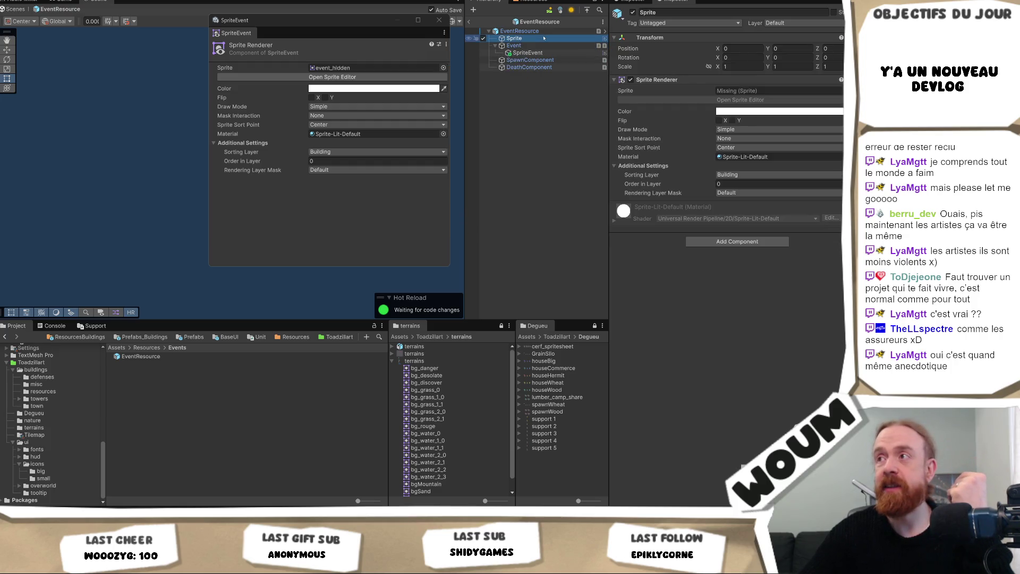
{"action": "left_click", "coordinate": [420, 68]}
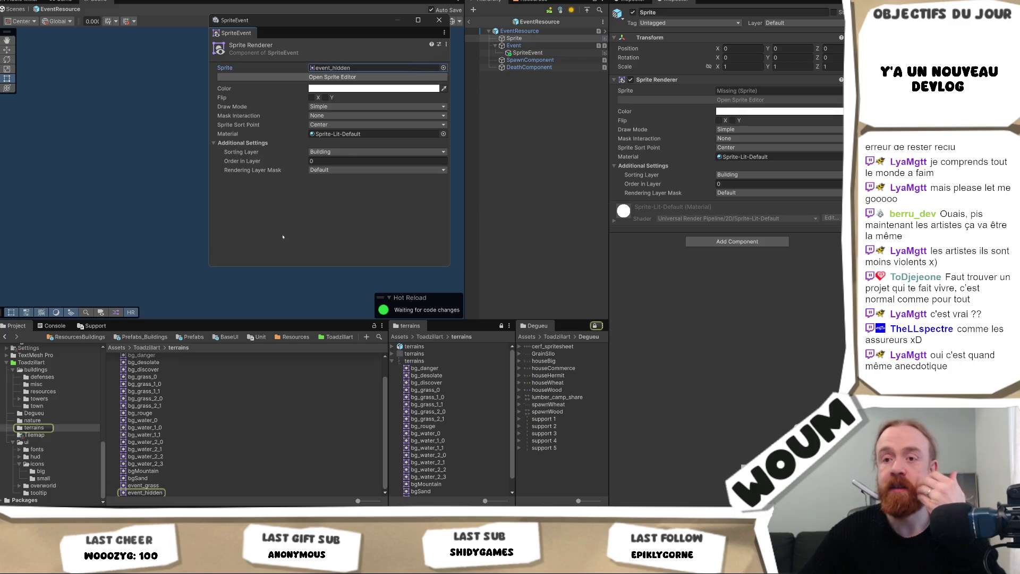
{"action": "left_click_drag", "start_coordinate": [166, 486], "coordinate": [751, 90]}
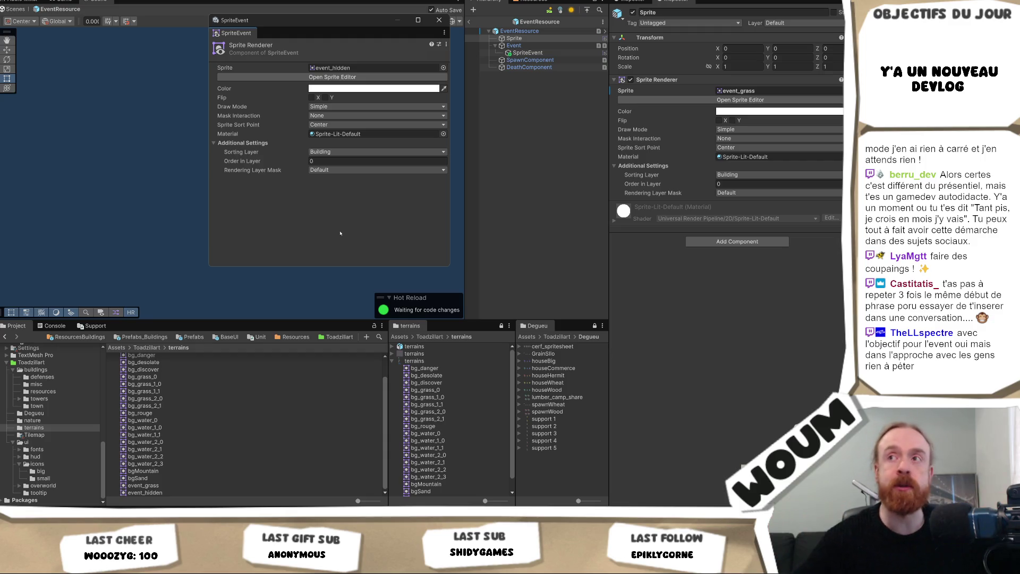
- Close the floating SpriteEvent Properties window
{"action": "left_click", "coordinate": [439, 19]}
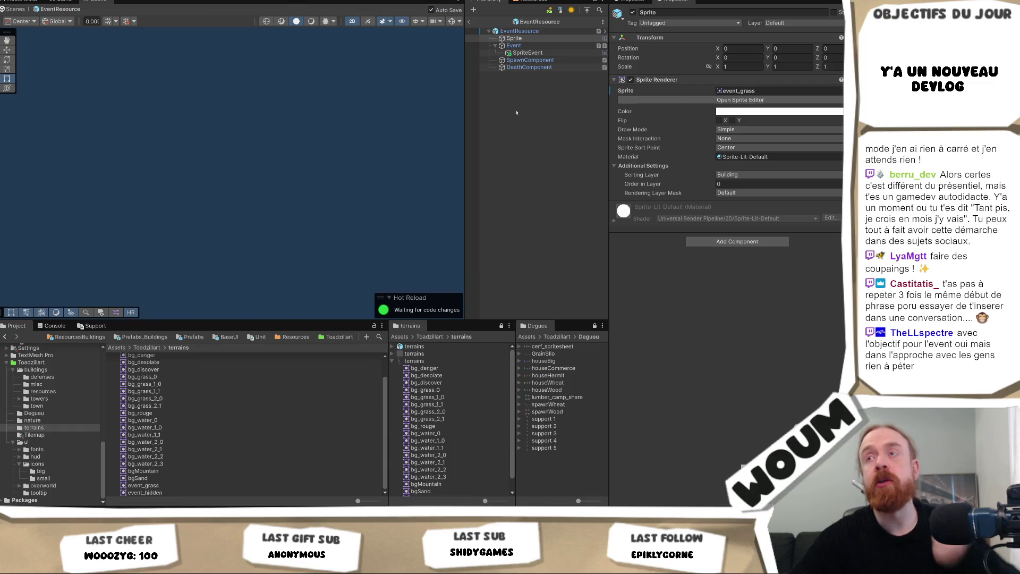
- Clear the Hierarchy selection and switch to the Game view
{"action": "left_click", "coordinate": [533, 126]}
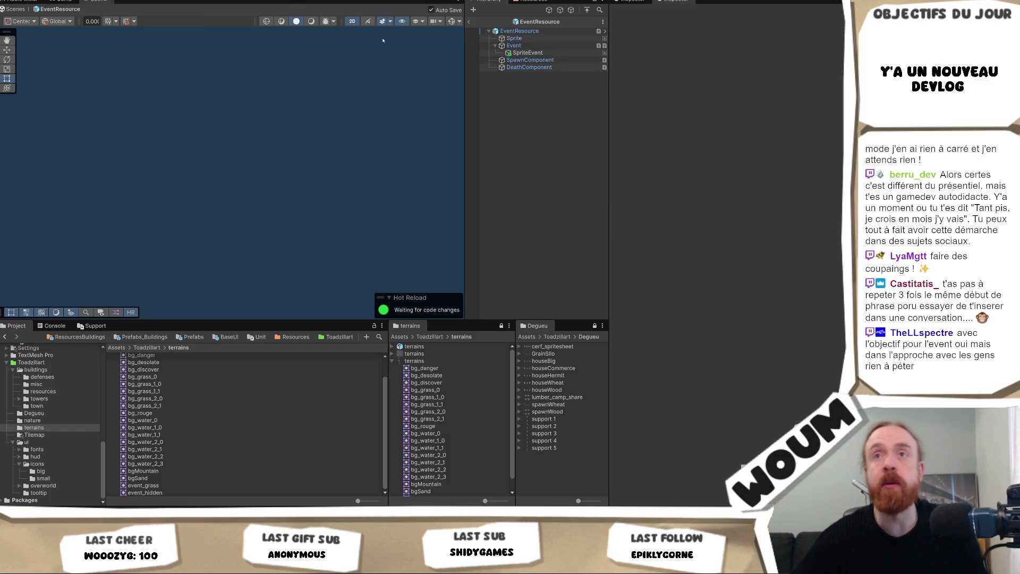
{"action": "left_click", "coordinate": [76, 2]}
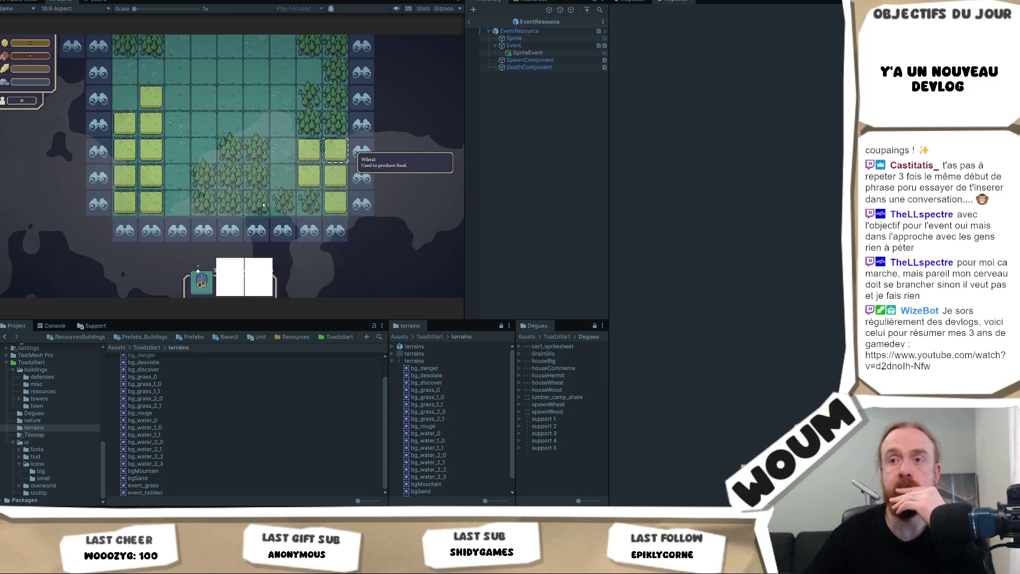
- Reveal the discoverable tile at the map edge, expanding the grass area with new discoverable tiles
{"action": "scroll", "coordinate": [366, 162], "scroll_direction": "down", "scroll_amount": 3}
{"action": "mouse_move", "coordinate": [202, 281]}
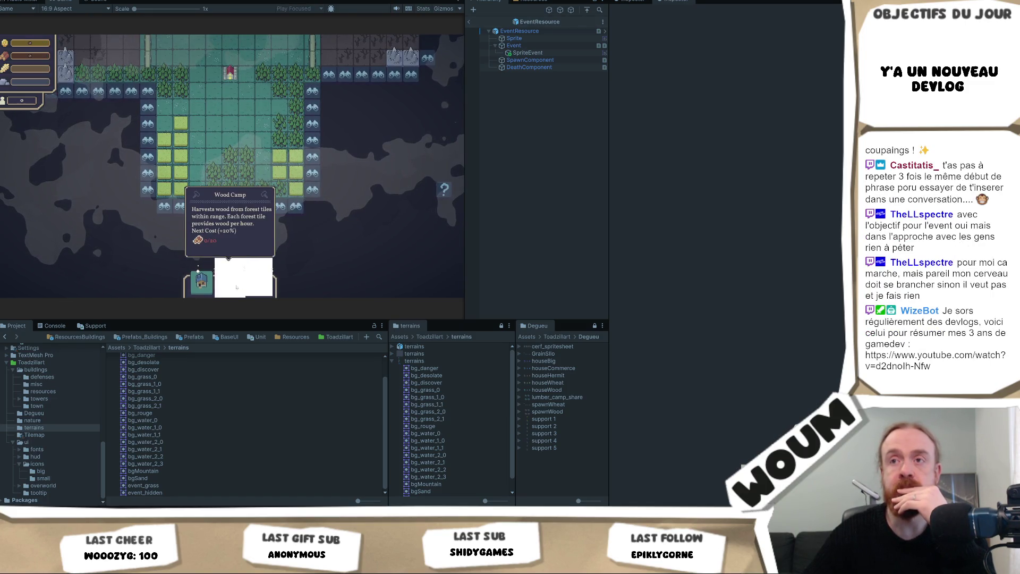
{"action": "mouse_move", "coordinate": [238, 285]}
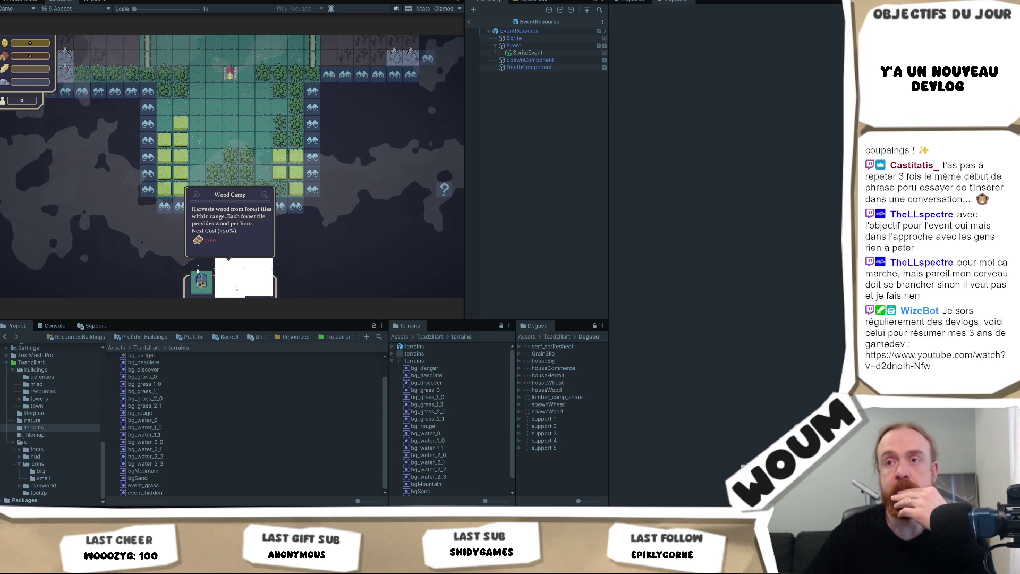
{"action": "left_click", "coordinate": [308, 152]}
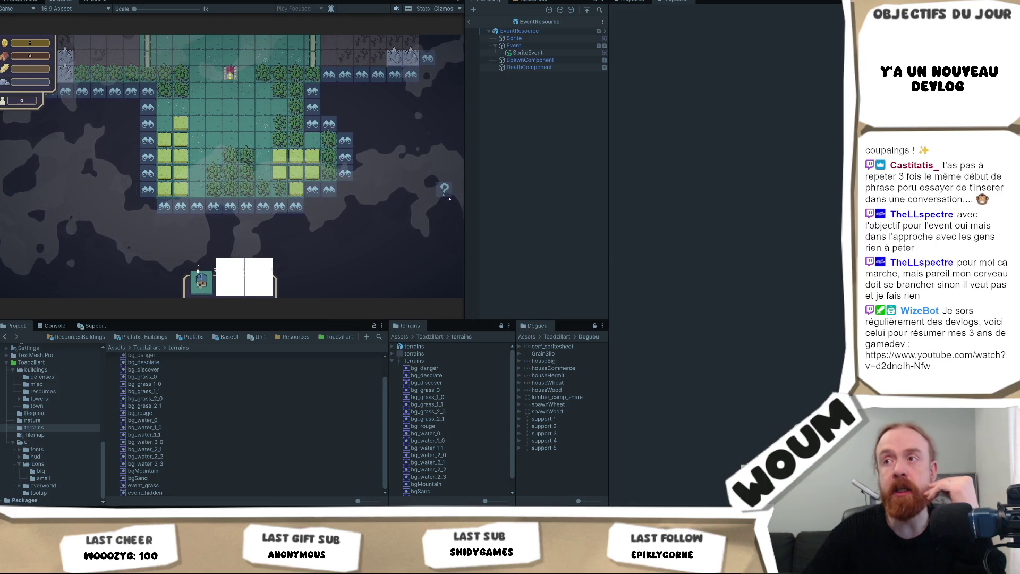
{"action": "scroll", "coordinate": [392, 237], "scroll_direction": "up", "scroll_amount": 5}
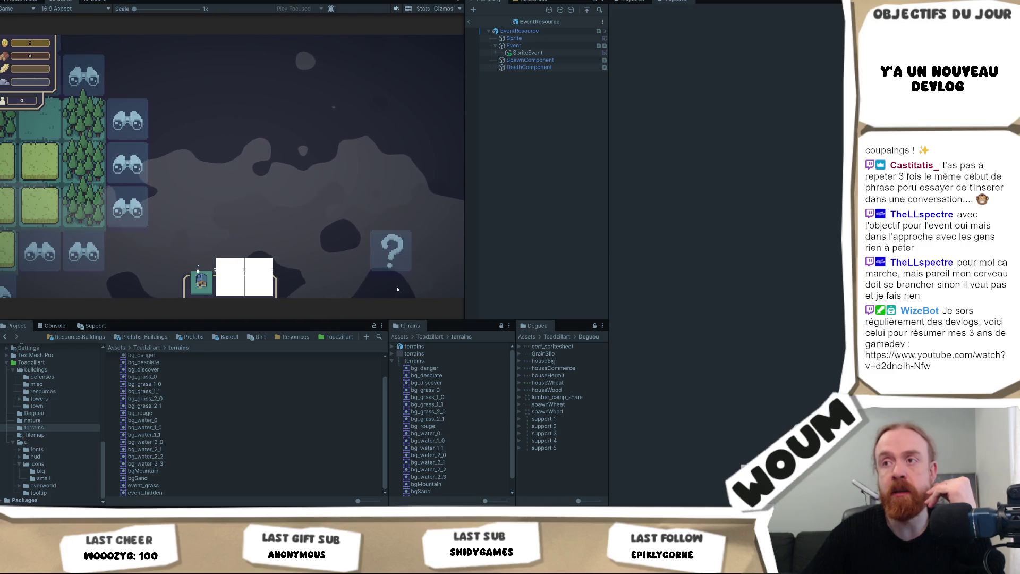
- Pan the game map with a drag, scroll and the W/A keys to read the scattered '?' event tiles' tooltip
{"action": "left_click_drag", "start_coordinate": [384, 248], "coordinate": [291, 214]}
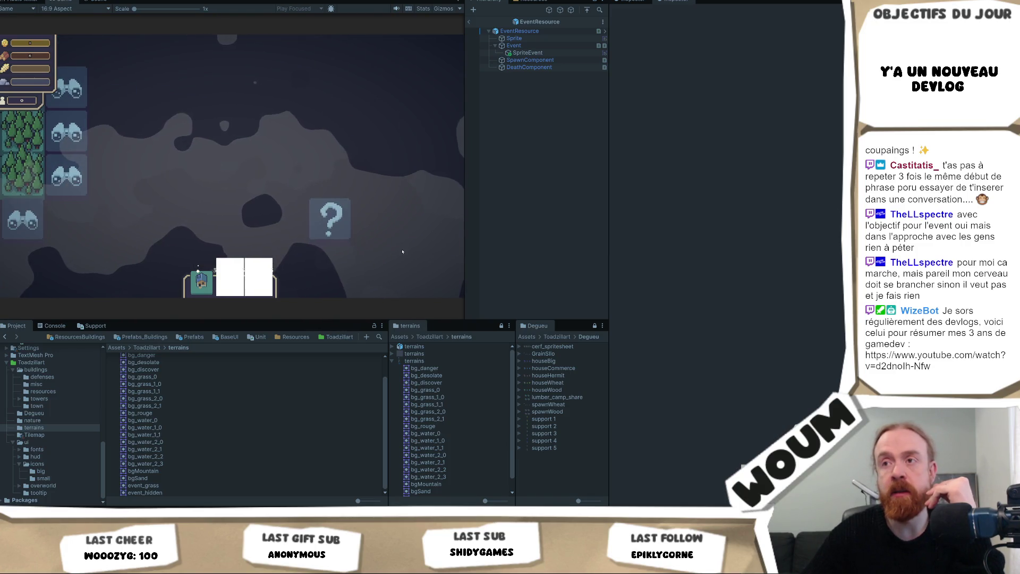
{"action": "scroll", "coordinate": [231, 167], "scroll_direction": "down", "scroll_amount": 5}
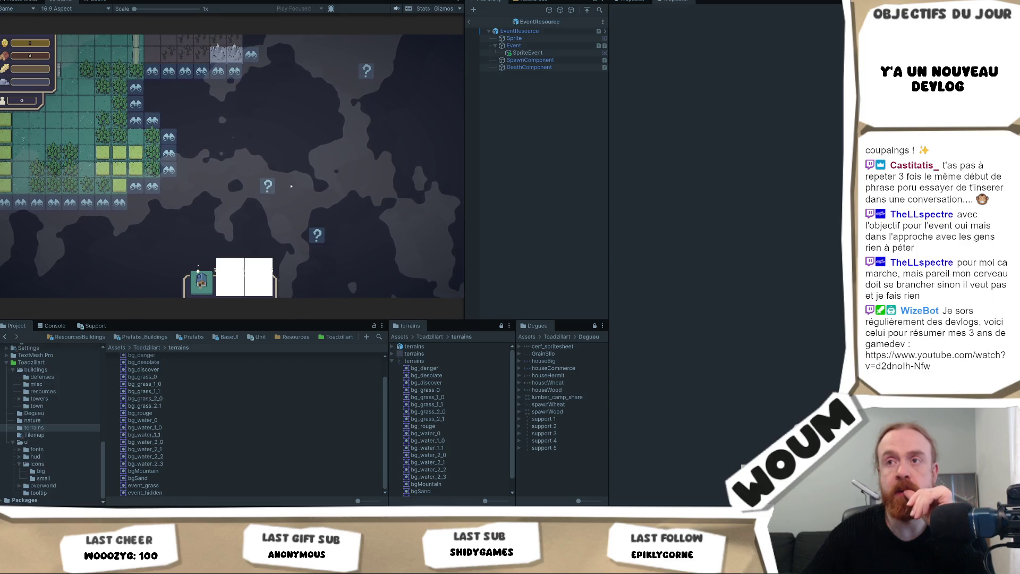
{"action": "mouse_move", "coordinate": [272, 189]}
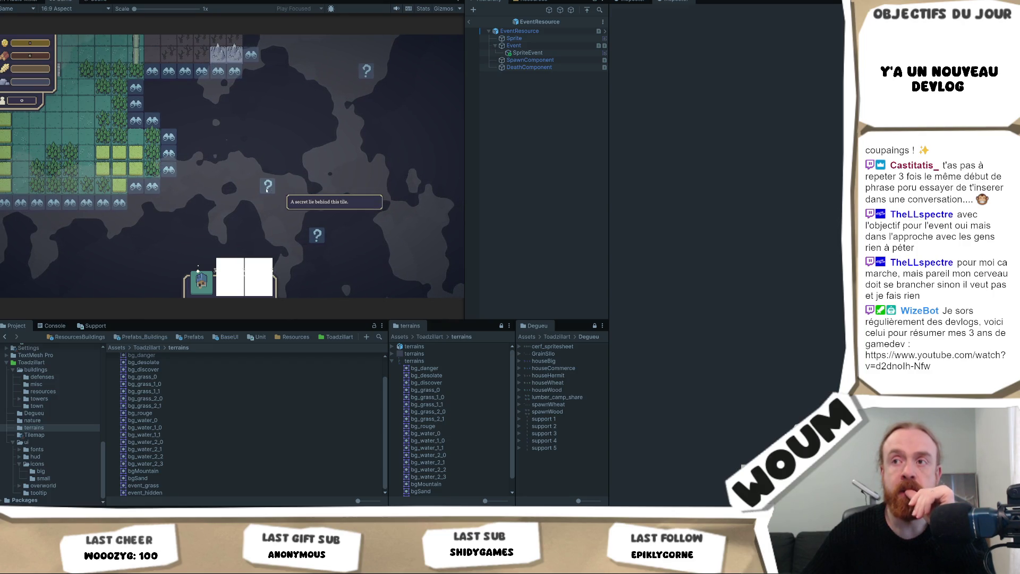
{"action": "key", "text": "w"}
{"action": "key", "text": "a"}
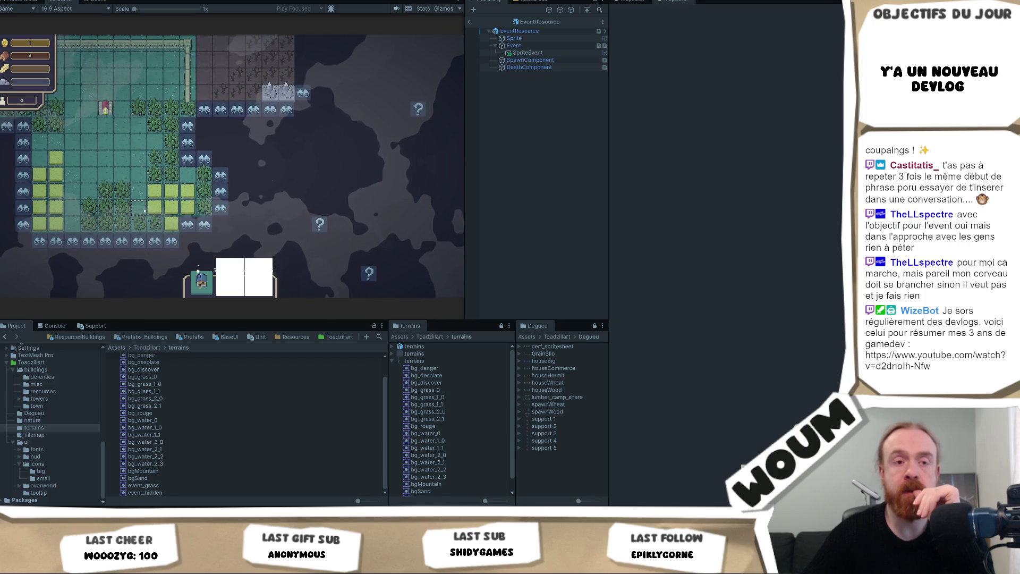
{"action": "mouse_move", "coordinate": [235, 289]}
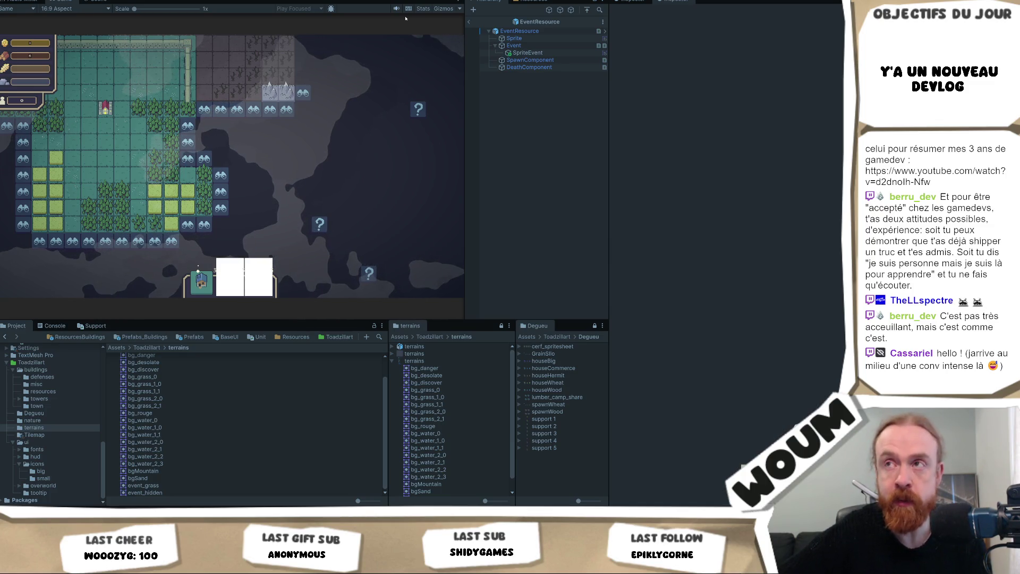
- Reveal two discoverable tiles on the right edge of the explored grass area
{"action": "left_click_drag", "start_coordinate": [230, 184], "coordinate": [315, 211]}
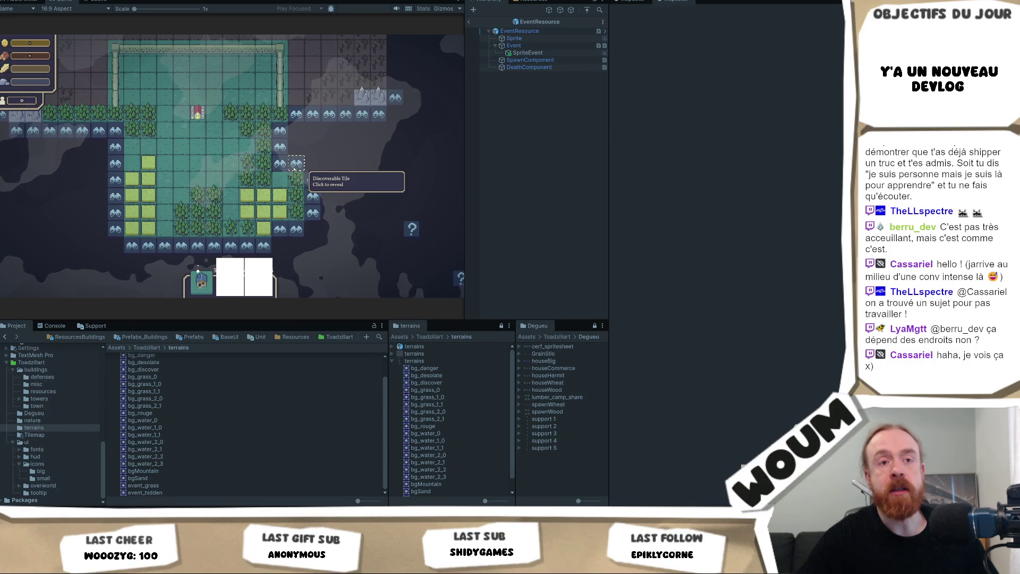
{"action": "left_click", "coordinate": [294, 169]}
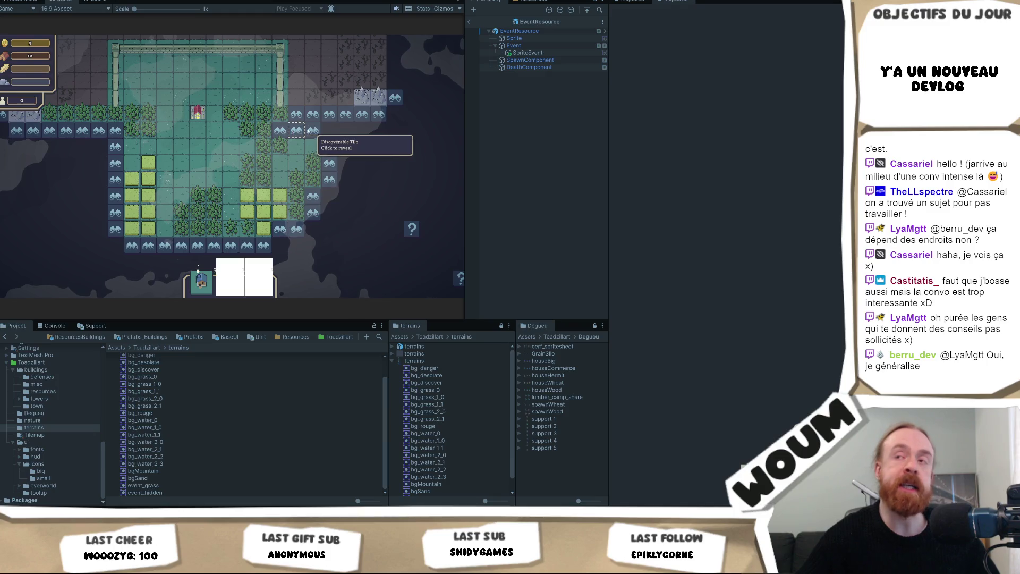
{"action": "left_click", "coordinate": [297, 129]}
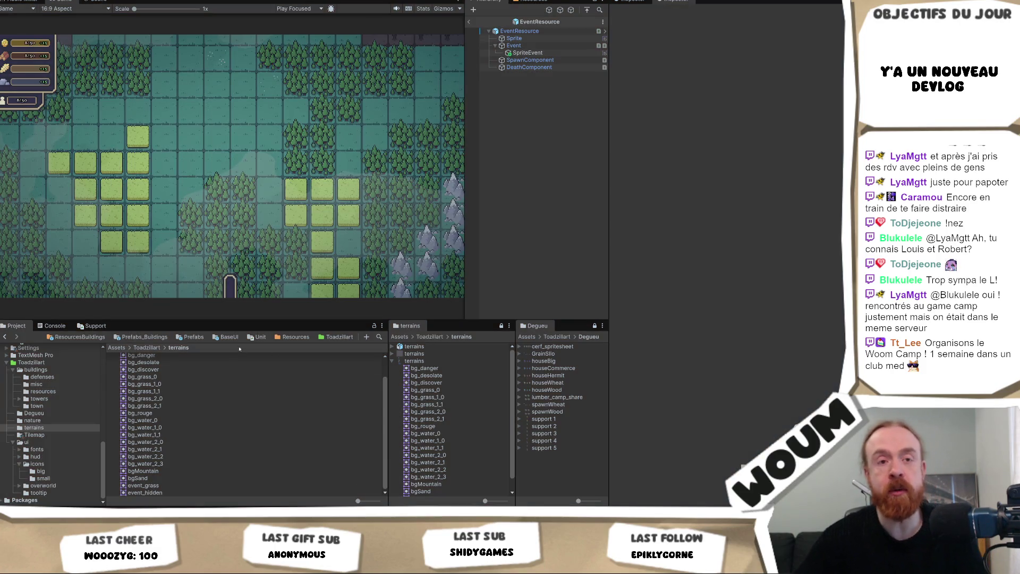
- Navigate Toadzillart > buildings > defenses to list stone_wall, walls_autotile and wood_wall
{"action": "scroll", "coordinate": [212, 406], "scroll_direction": "up", "scroll_amount": 2}
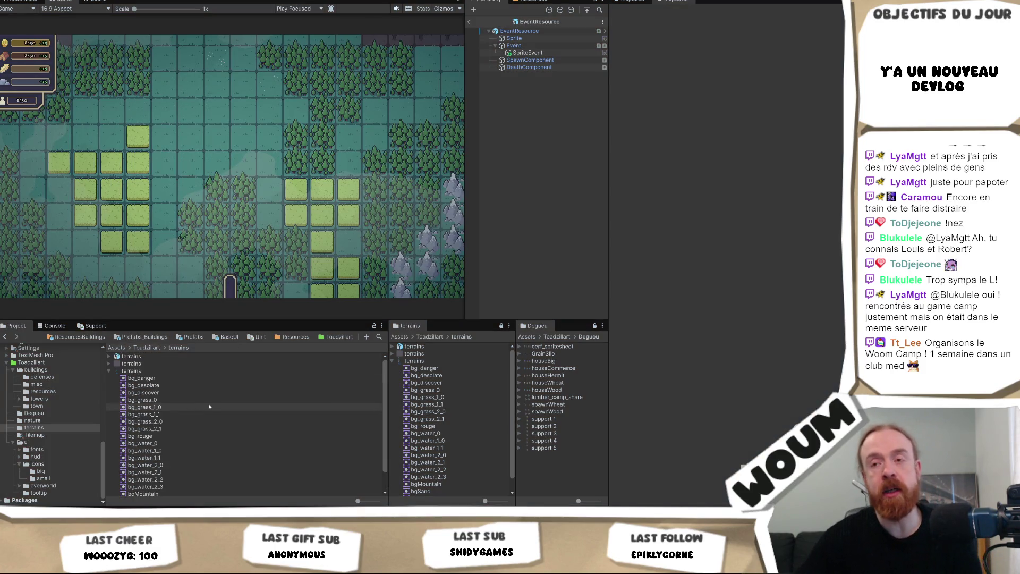
{"action": "scroll", "coordinate": [212, 406], "scroll_direction": "down", "scroll_amount": 2}
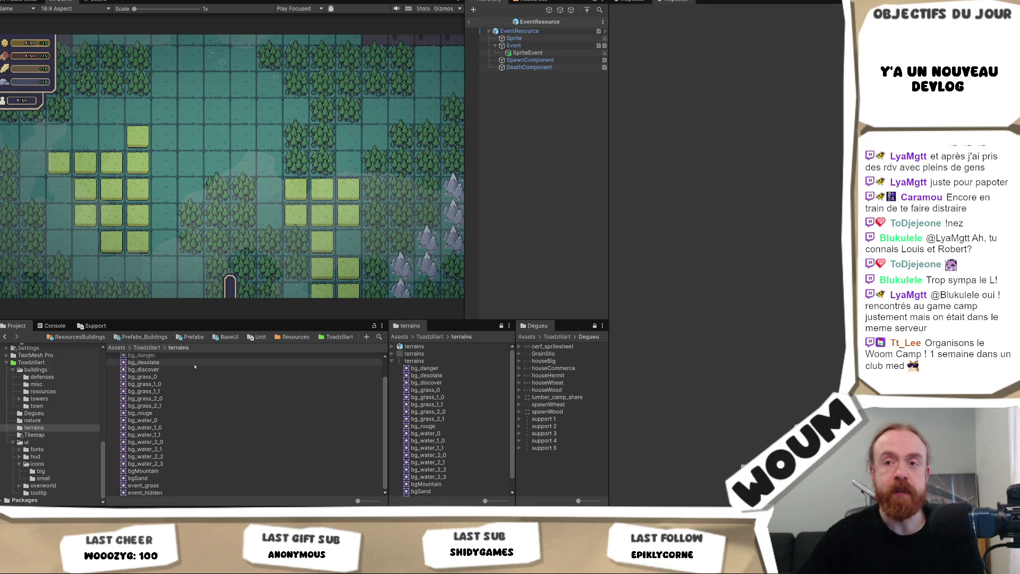
{"action": "left_click", "coordinate": [154, 348]}
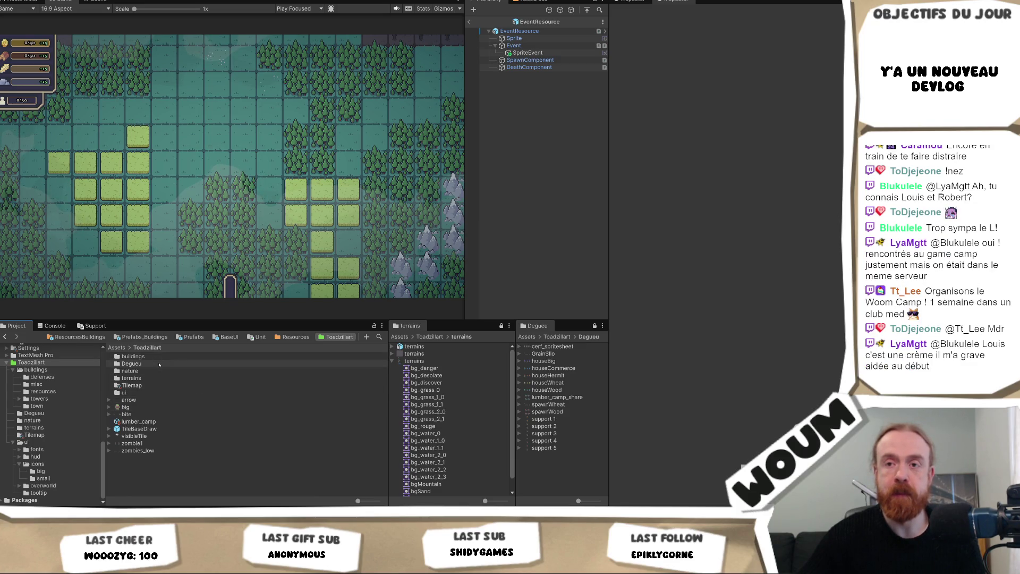
{"action": "double_click", "coordinate": [134, 356]}
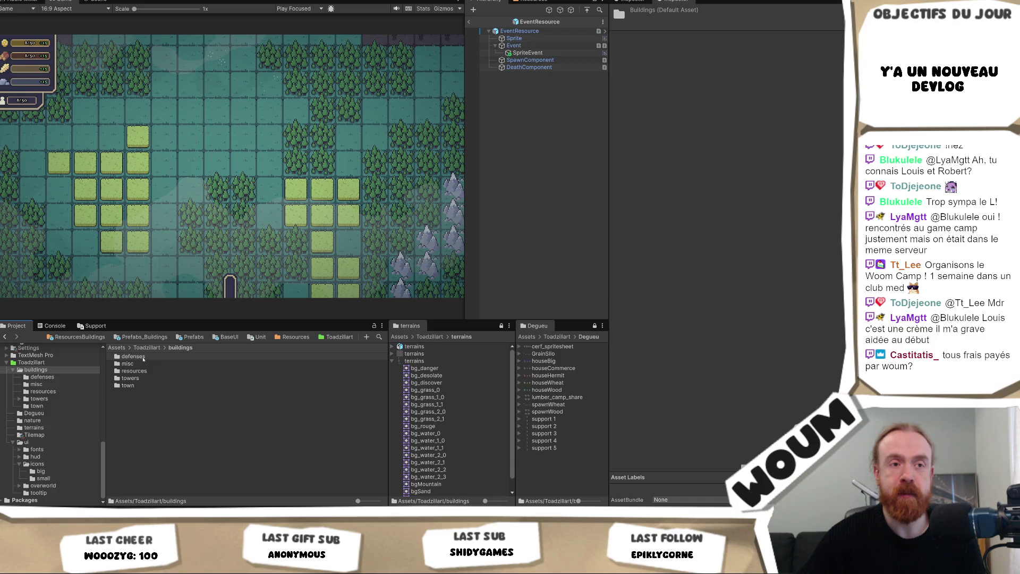
{"action": "double_click", "coordinate": [142, 357]}
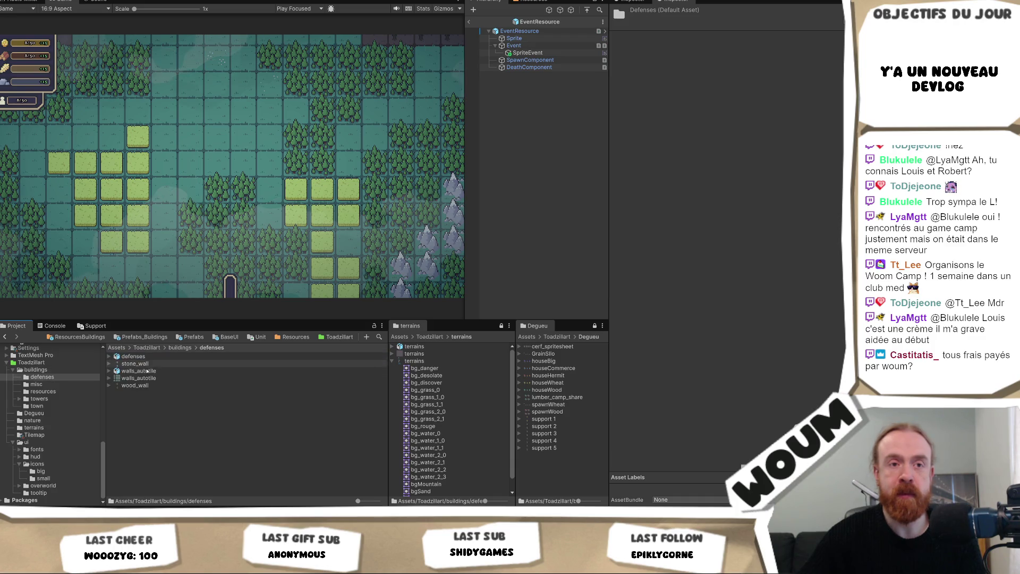
- Return from defenses to the parent buildings folder via its breadcrumb
{"action": "left_click", "coordinate": [179, 348]}
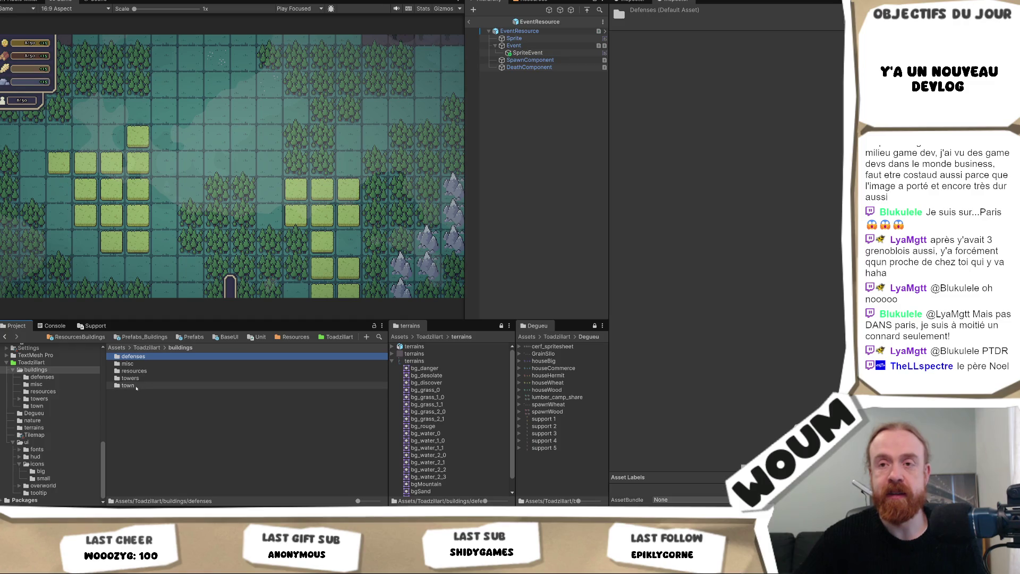
- Open the town folder and inspect the house_farm sprite's import settings
{"action": "double_click", "coordinate": [136, 387]}
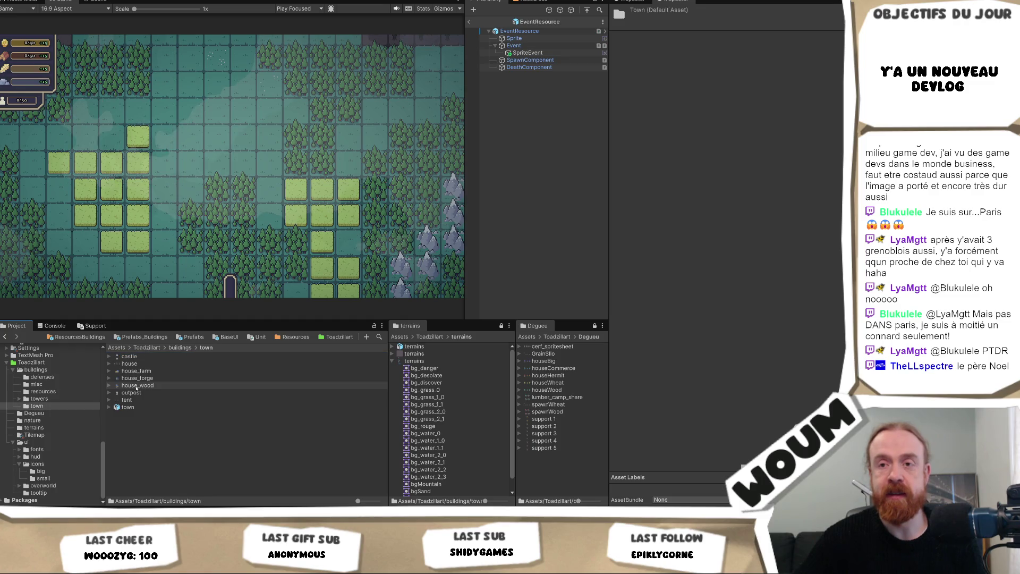
{"action": "left_click", "coordinate": [167, 380]}
{"action": "key", "text": "Up"}
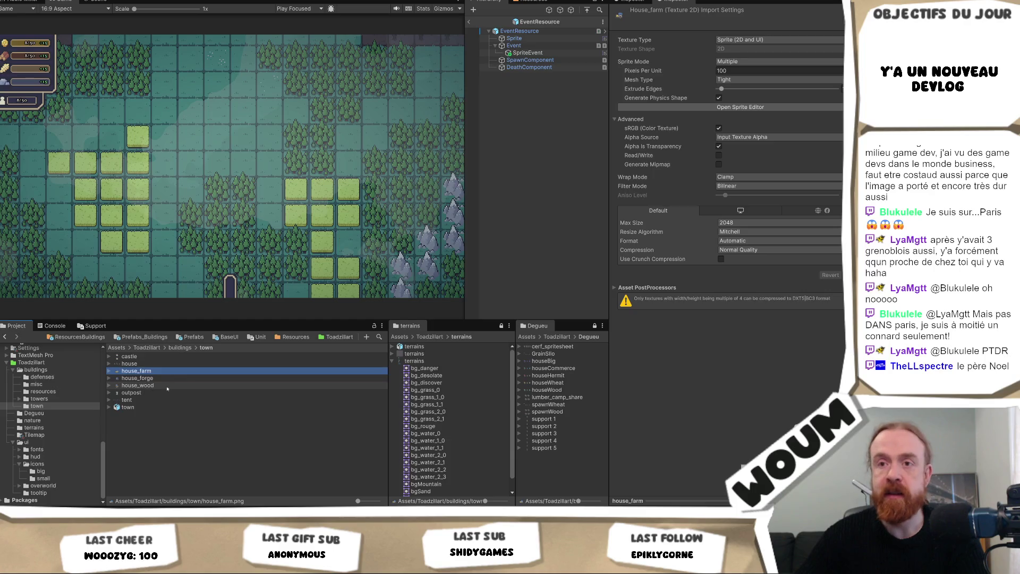
- Go back to buildings, open the resources folder and inspect the ground_mill sprite
{"action": "key", "text": "BackSpace"}
{"action": "key", "text": "Up"}
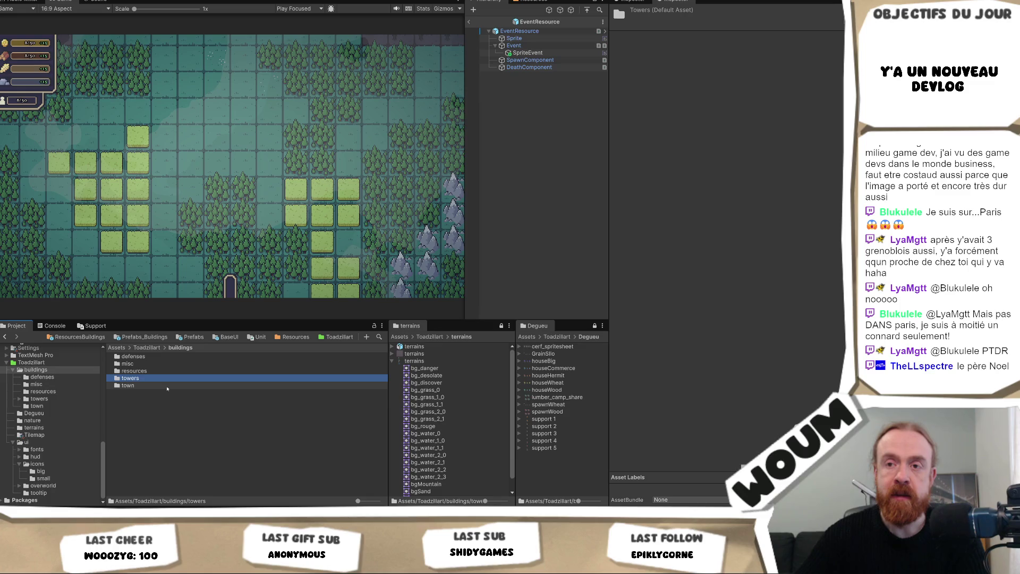
{"action": "double_click", "coordinate": [170, 371]}
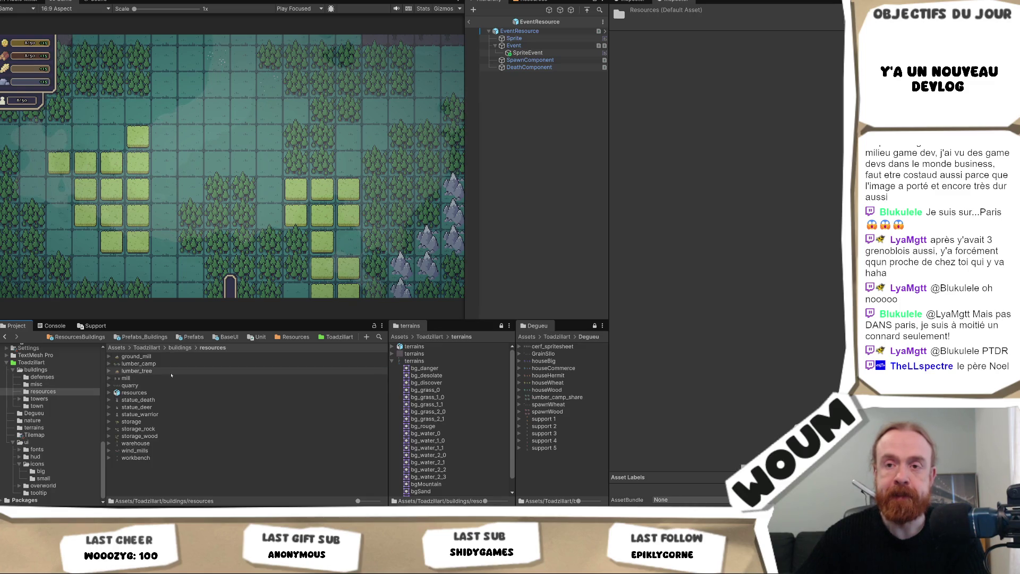
{"action": "left_click", "coordinate": [173, 357]}
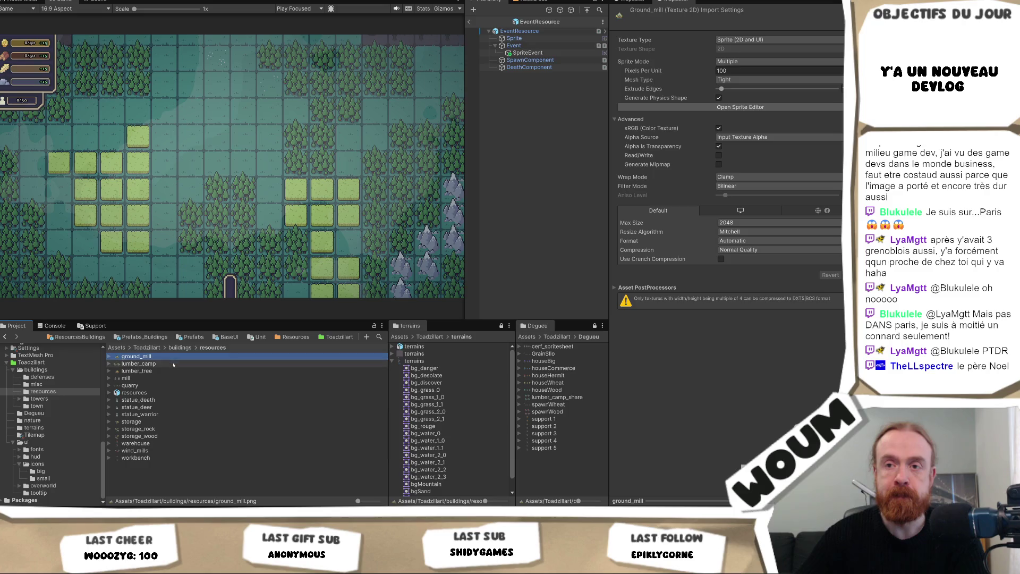
- Inspect lumber_camp's import settings (32 pixels per unit, Point filter), then return to buildings
{"action": "left_click", "coordinate": [173, 365]}
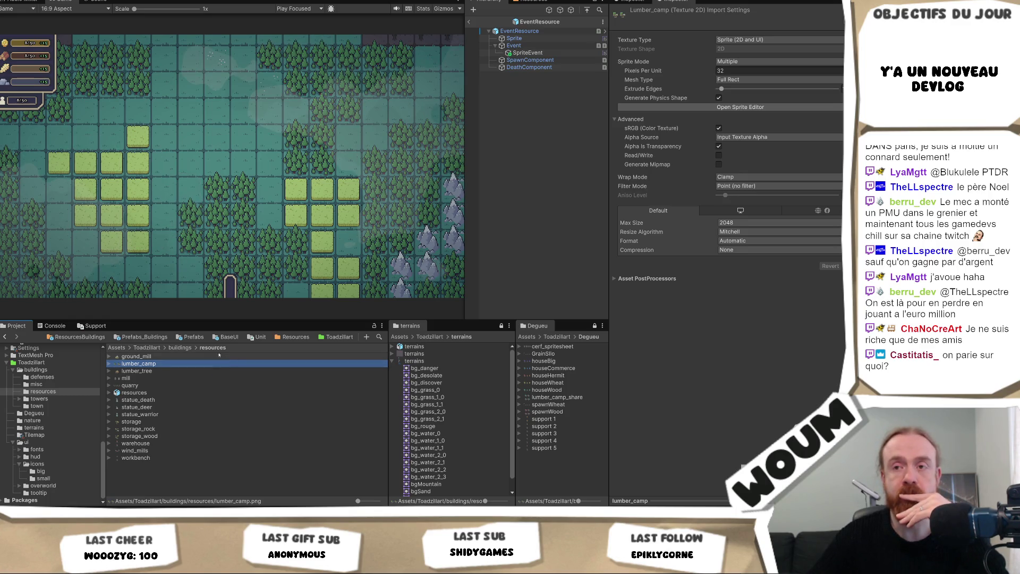
{"action": "left_click", "coordinate": [174, 347]}
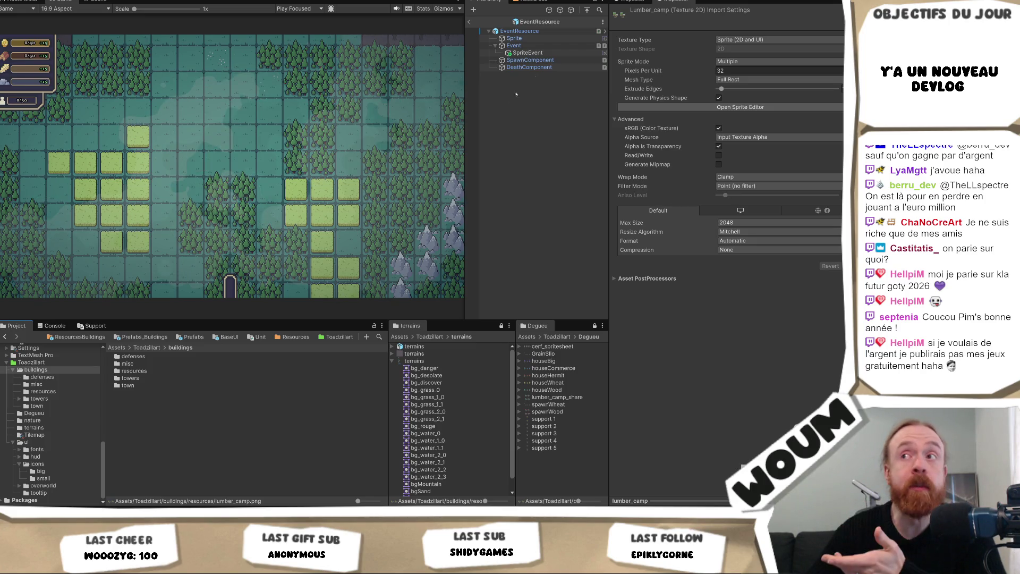
- Exit the EventResource prefab back to the main scene hierarchy
{"action": "left_click", "coordinate": [469, 21]}
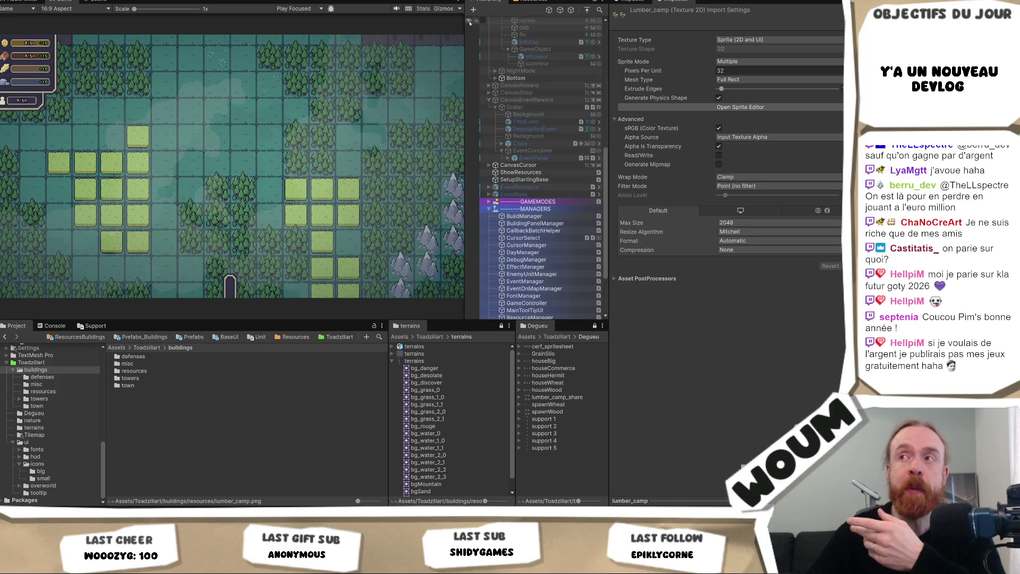
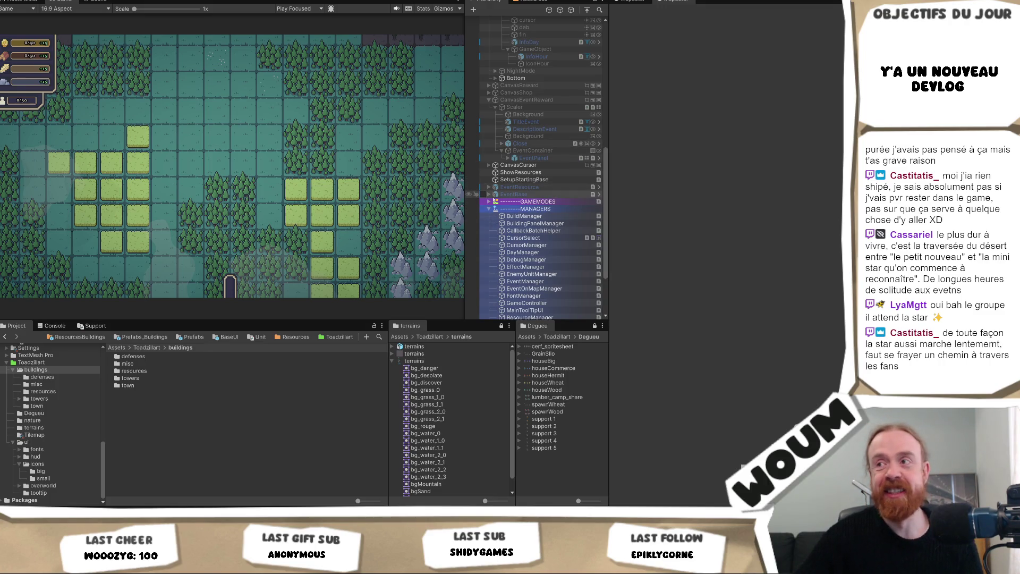
- Open the buildings resources folder, select ground_mill and briefly preview it in the Sprite Editor
{"action": "left_click", "coordinate": [488, 202]}
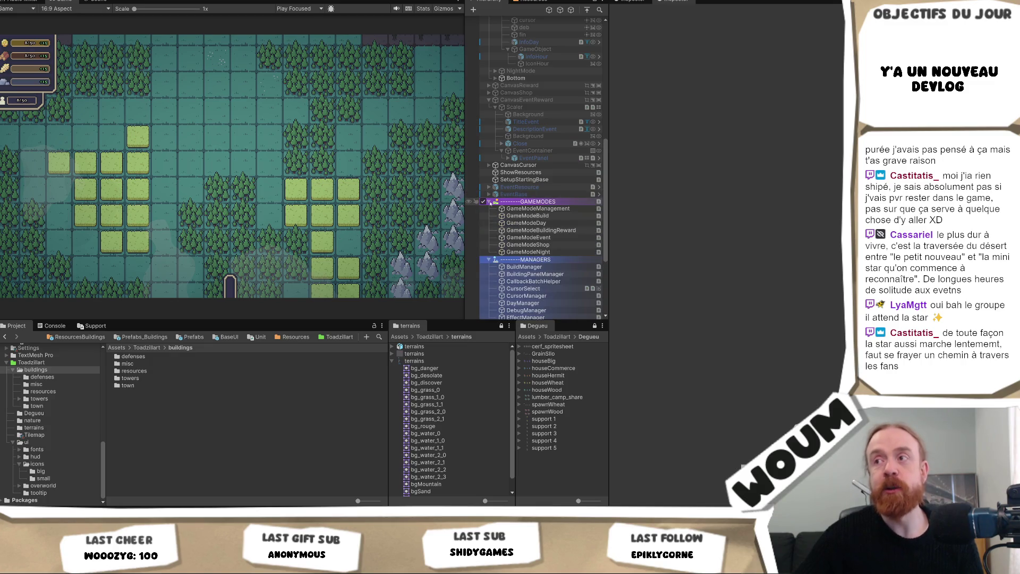
{"action": "left_click", "coordinate": [489, 202]}
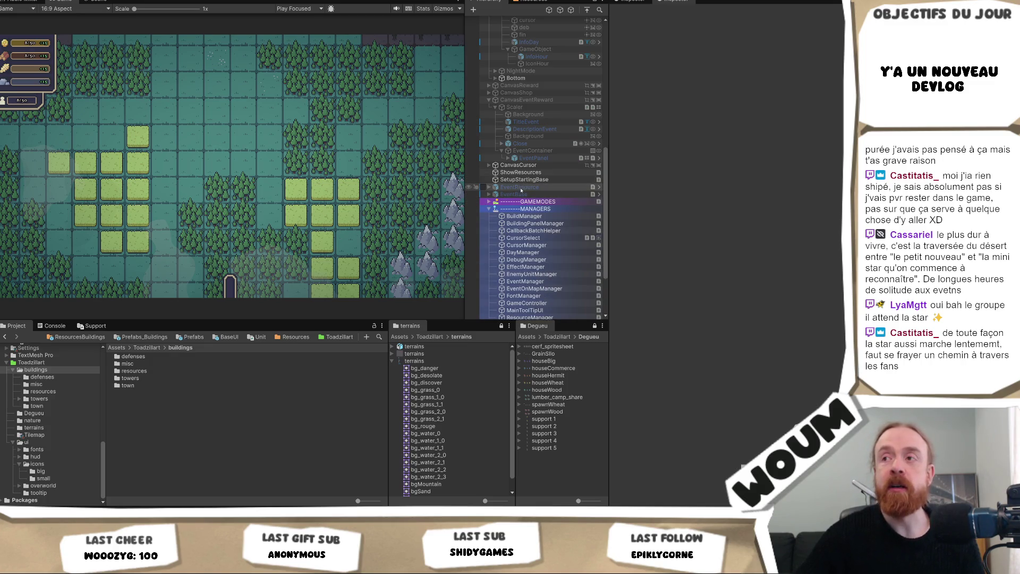
{"action": "scroll", "coordinate": [546, 169], "scroll_direction": "up", "scroll_amount": 15}
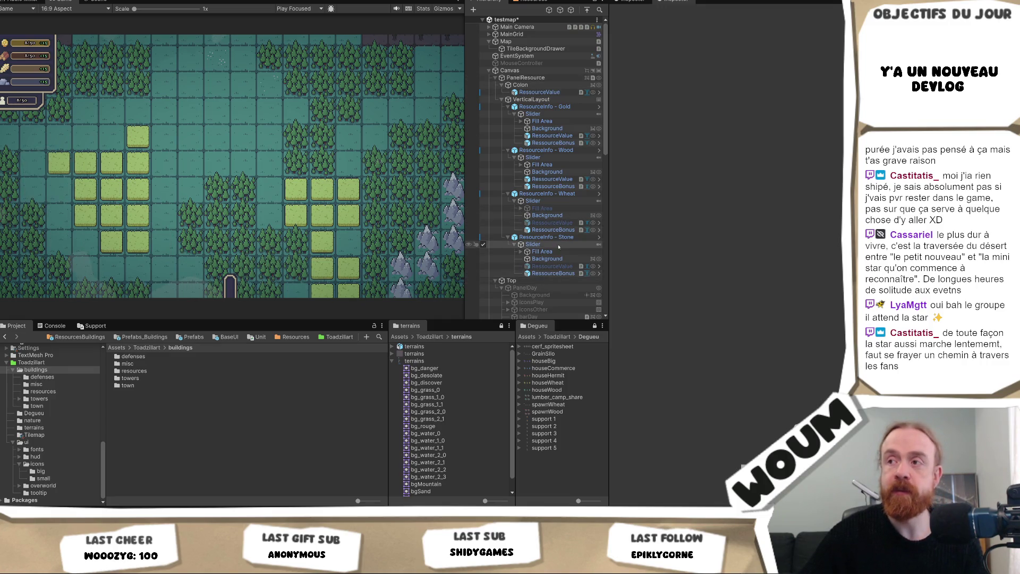
{"action": "scroll", "coordinate": [558, 247], "scroll_direction": "down", "scroll_amount": 3}
{"action": "scroll", "coordinate": [558, 247], "scroll_direction": "down", "scroll_amount": 6}
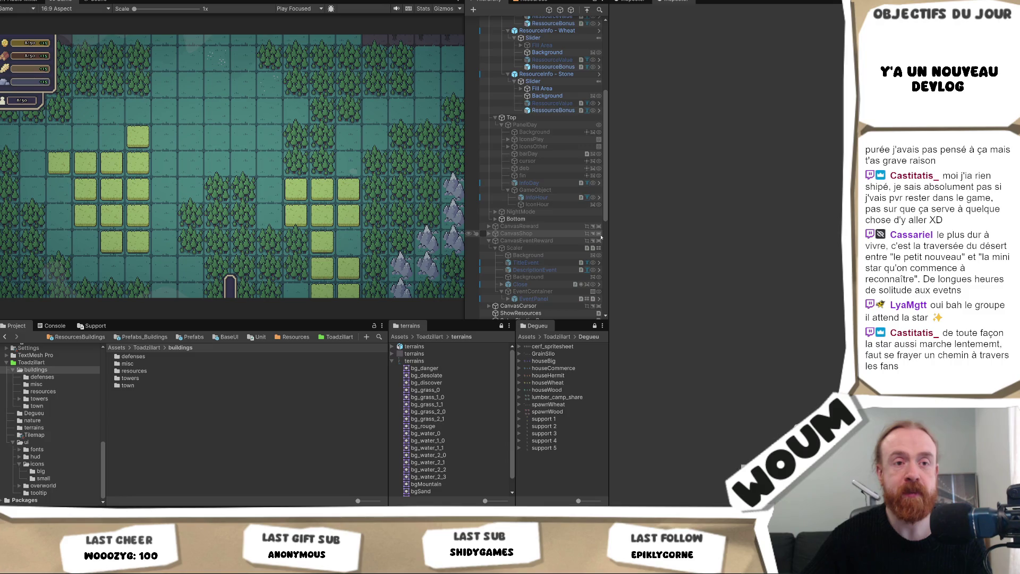
{"action": "scroll", "coordinate": [601, 237], "scroll_direction": "down", "scroll_amount": 3}
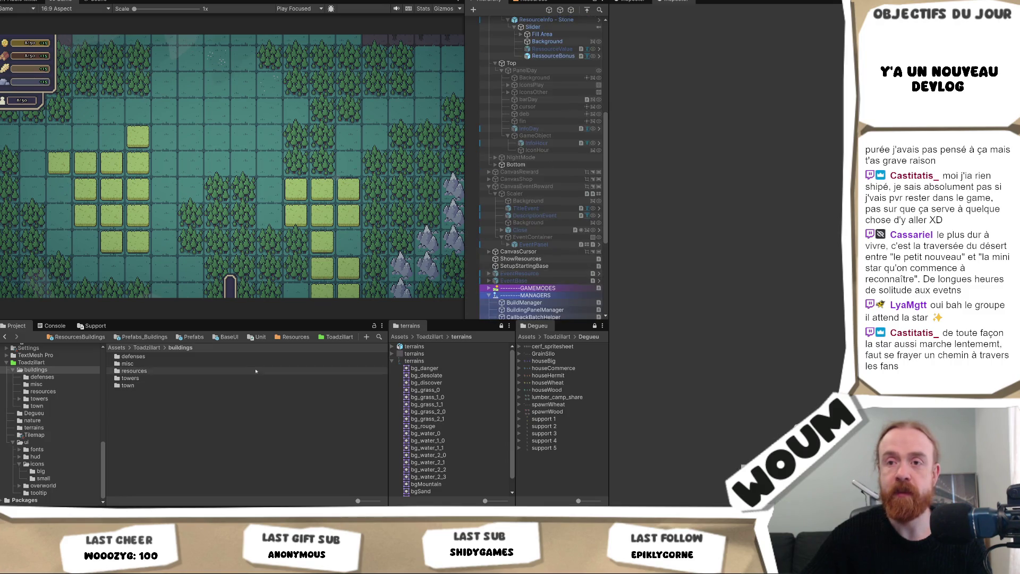
{"action": "double_click", "coordinate": [134, 370]}
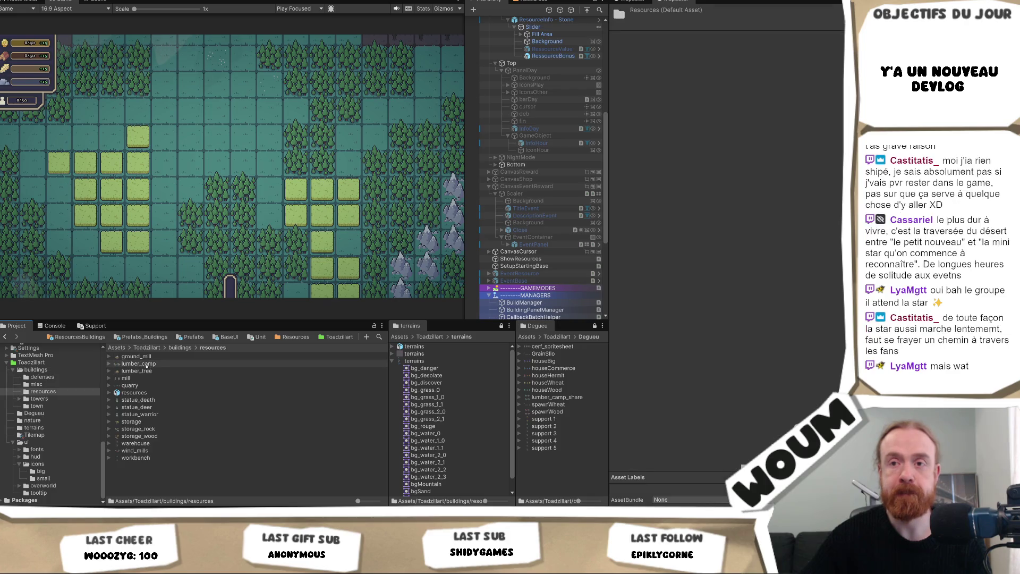
{"action": "left_click", "coordinate": [148, 357]}
{"action": "left_click", "coordinate": [784, 109]}
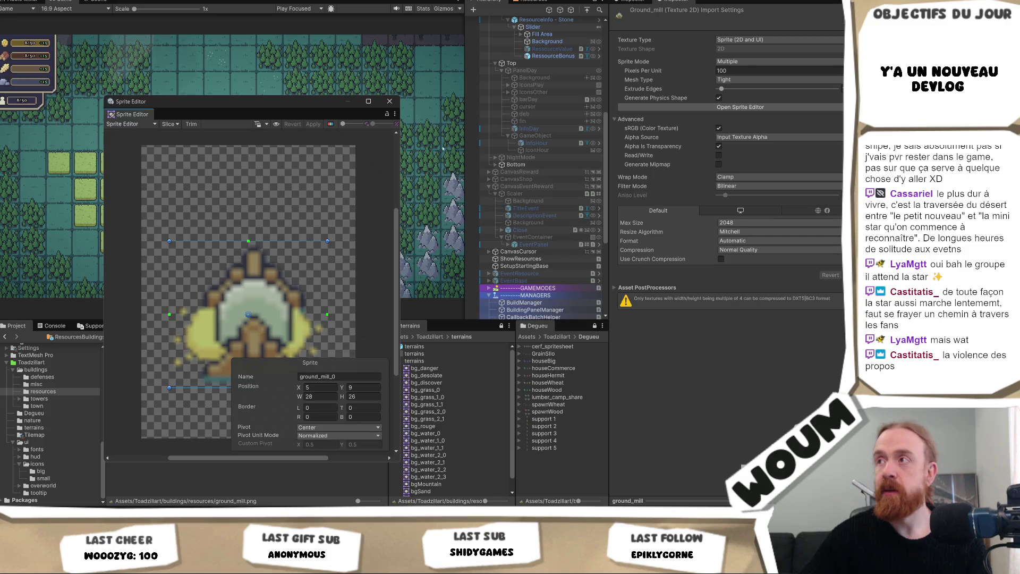
{"action": "left_click", "coordinate": [389, 100]}
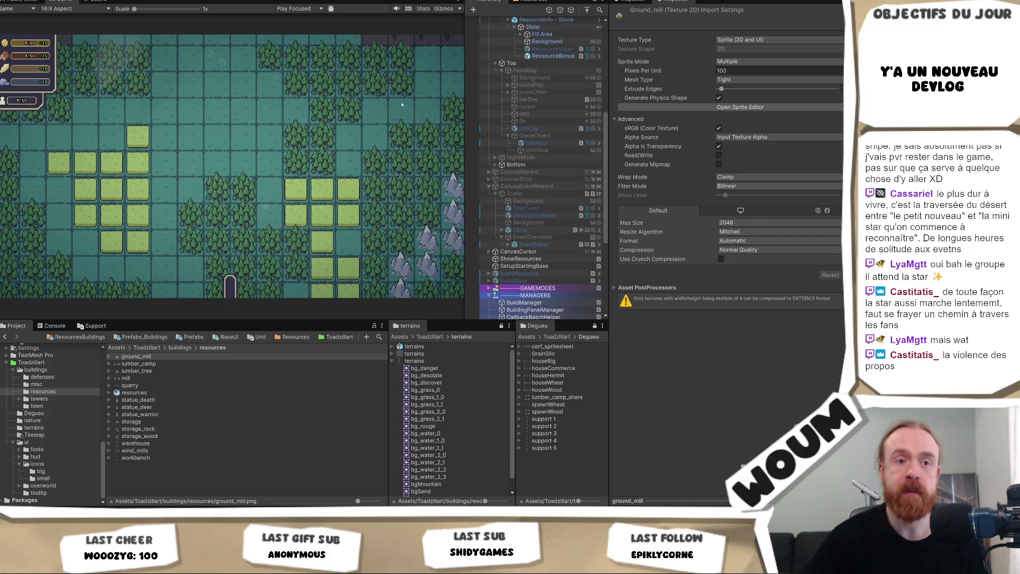
- Re-import ground_mill as a Single sprite at 32 pixels per unit, then select lumber_camp
{"action": "left_click", "coordinate": [750, 60]}
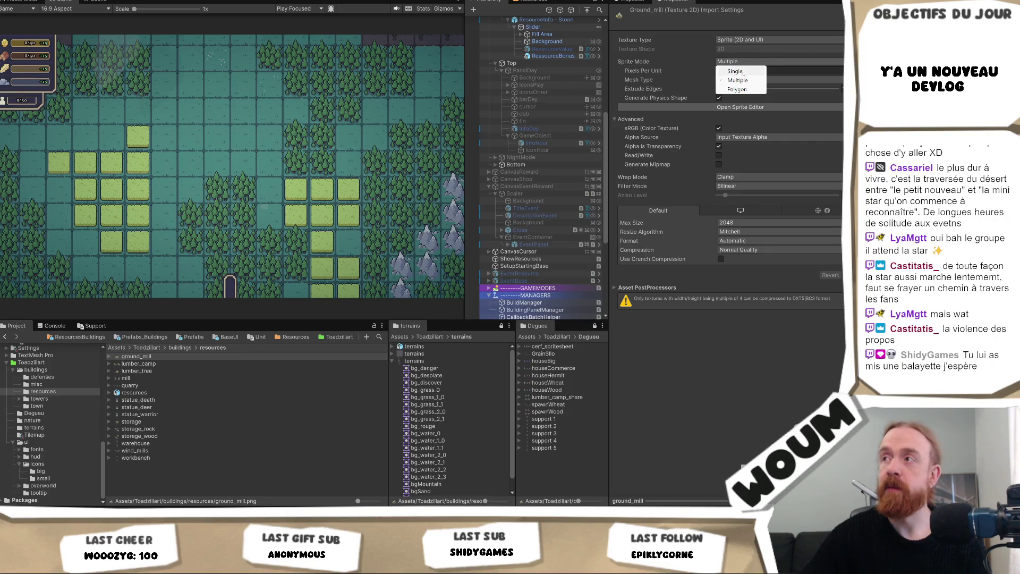
{"action": "left_click", "coordinate": [752, 71]}
{"action": "left_click", "coordinate": [850, 284]}
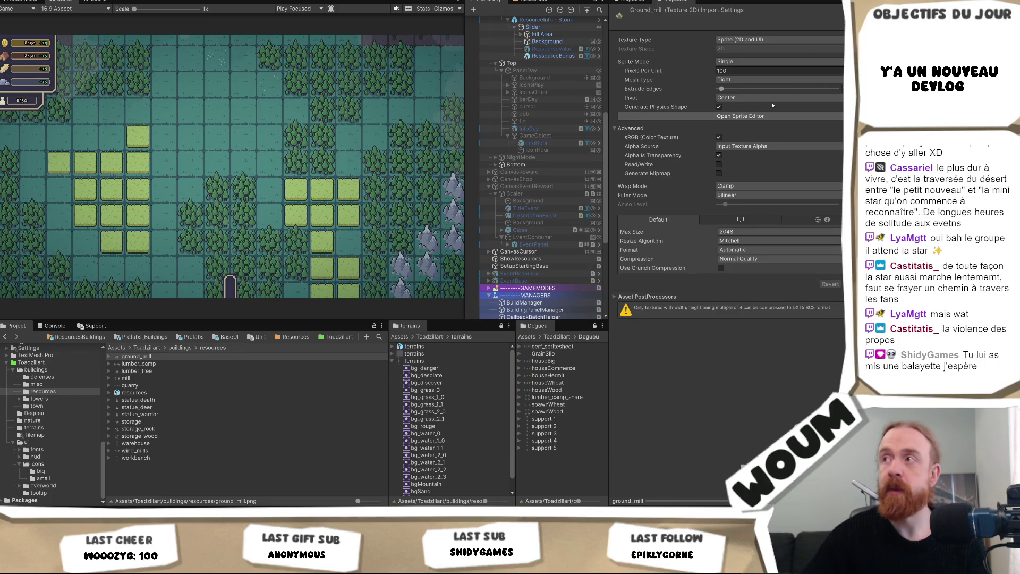
{"action": "left_click", "coordinate": [750, 71]}
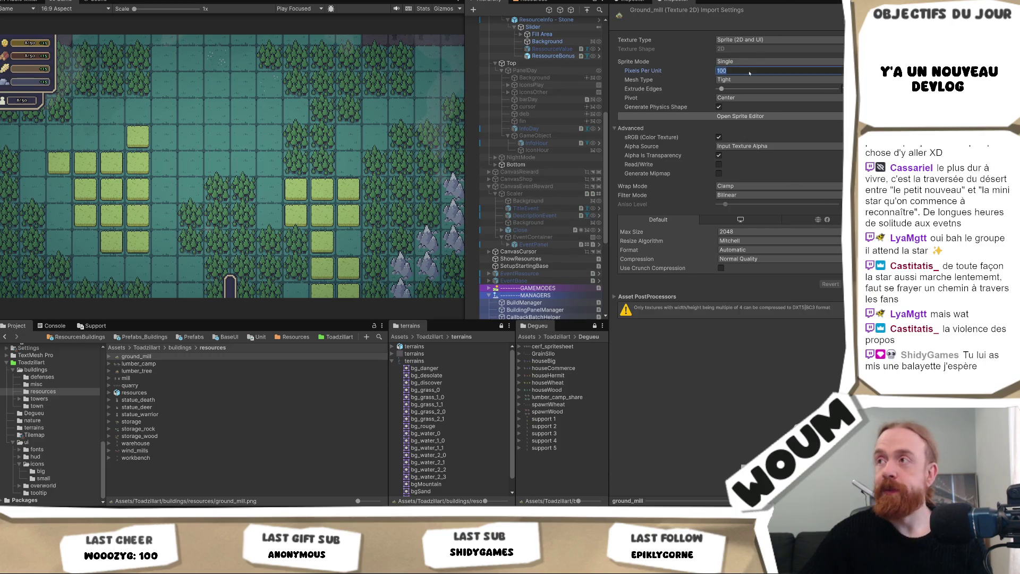
{"action": "type", "text": "32"}
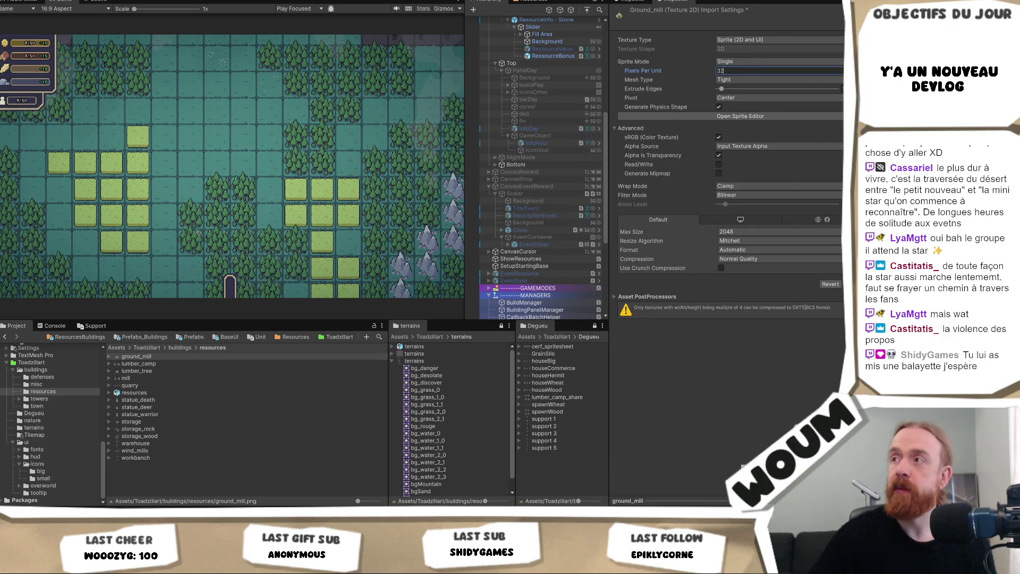
{"action": "key", "text": "Return"}
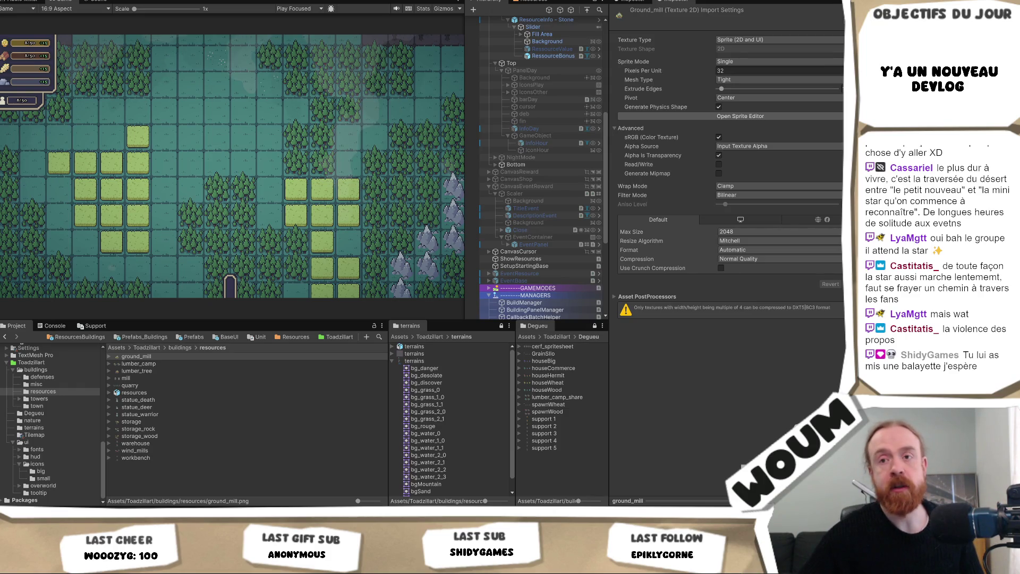
{"action": "left_click", "coordinate": [152, 365]}
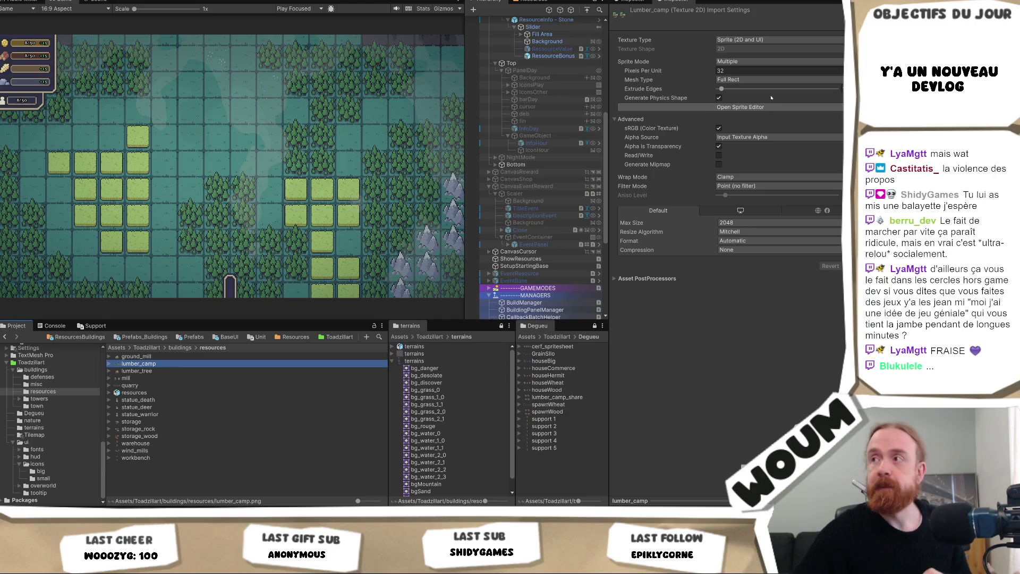
- Open lumber_camp in the Sprite Editor, remove the invalid lumber_camp_0 and lumber_camp_1 rects, and show Slice options
{"action": "left_click", "coordinate": [770, 107]}
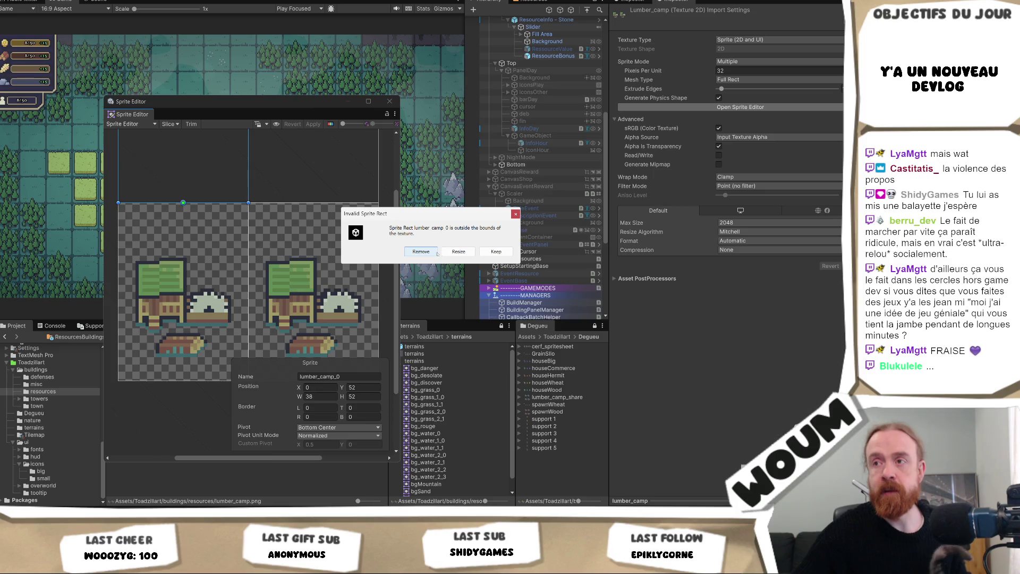
{"action": "left_click", "coordinate": [421, 251]}
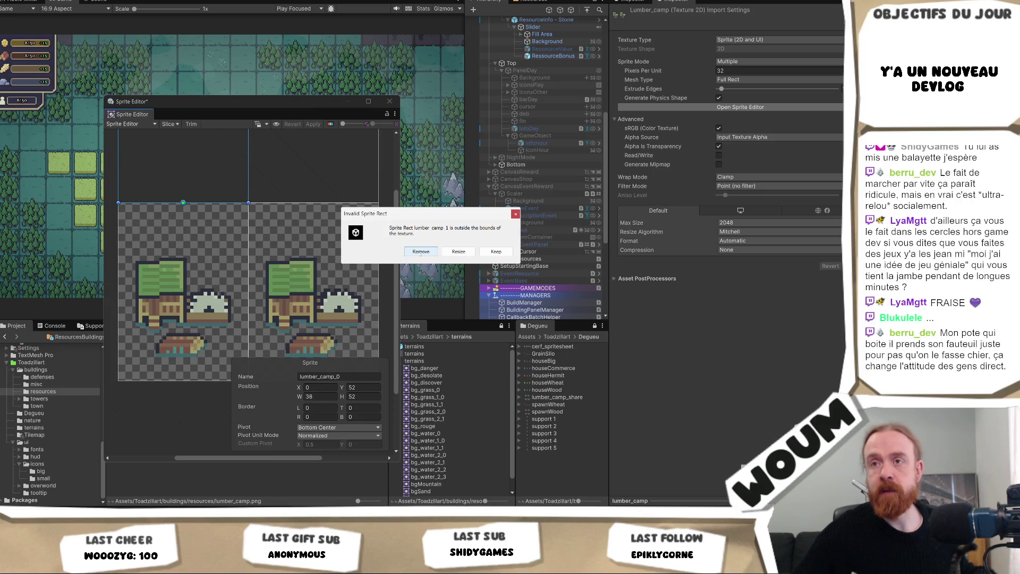
{"action": "left_click", "coordinate": [420, 252]}
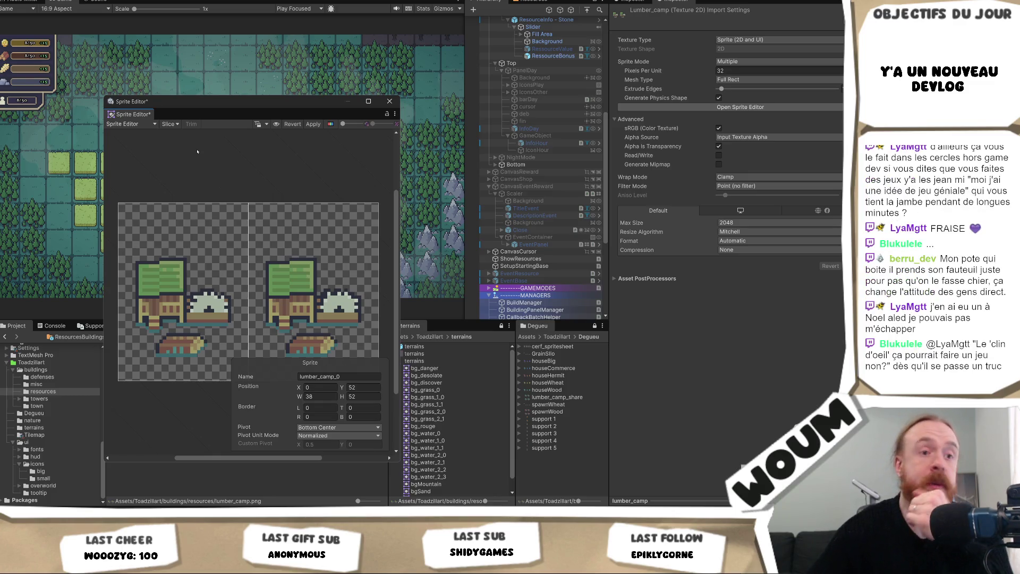
{"action": "left_click", "coordinate": [170, 124]}
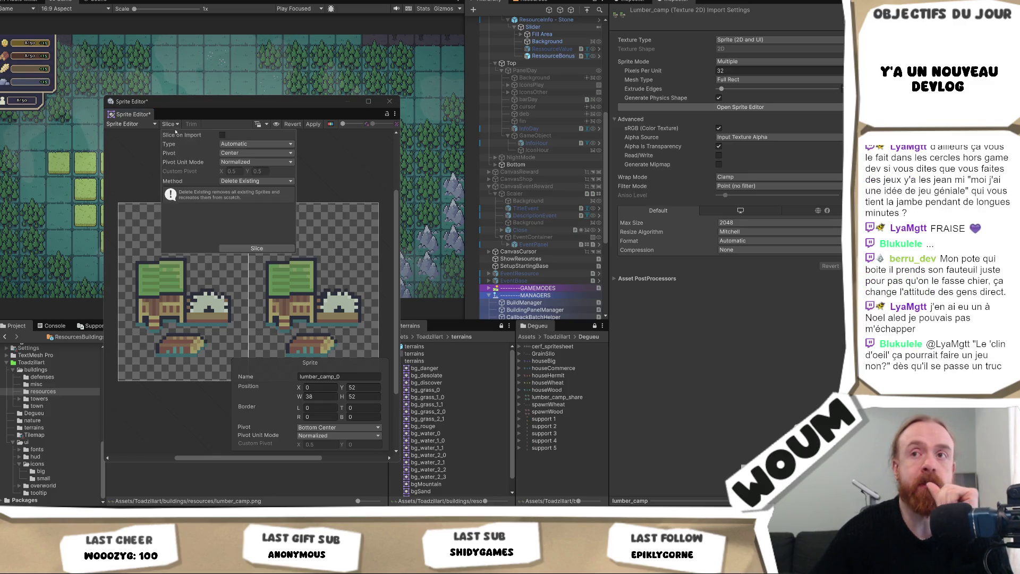
- Run a first automatic slice of lumber_camp with the pivot set to Bottom
{"action": "left_click", "coordinate": [252, 154]}
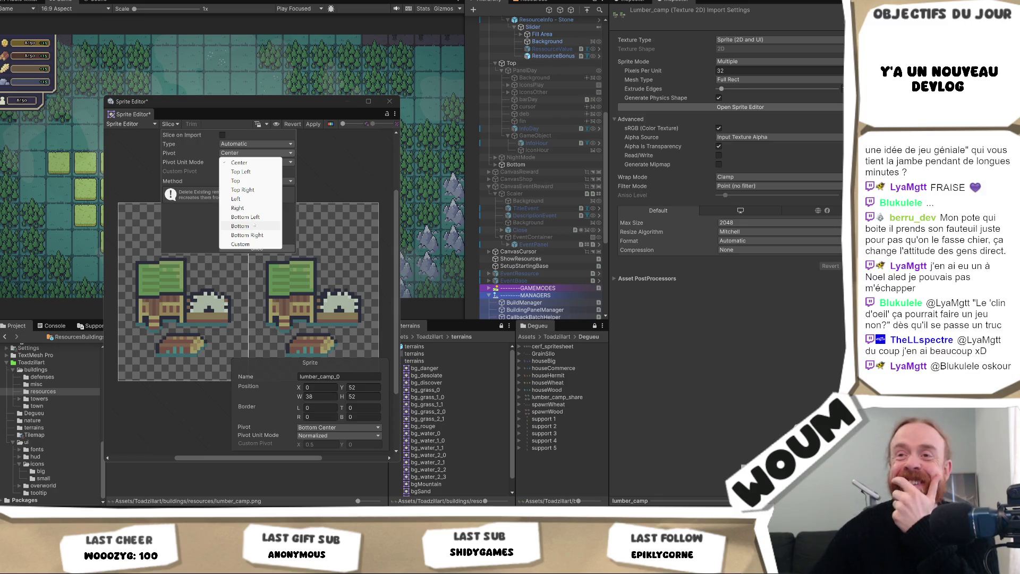
{"action": "left_click", "coordinate": [251, 225]}
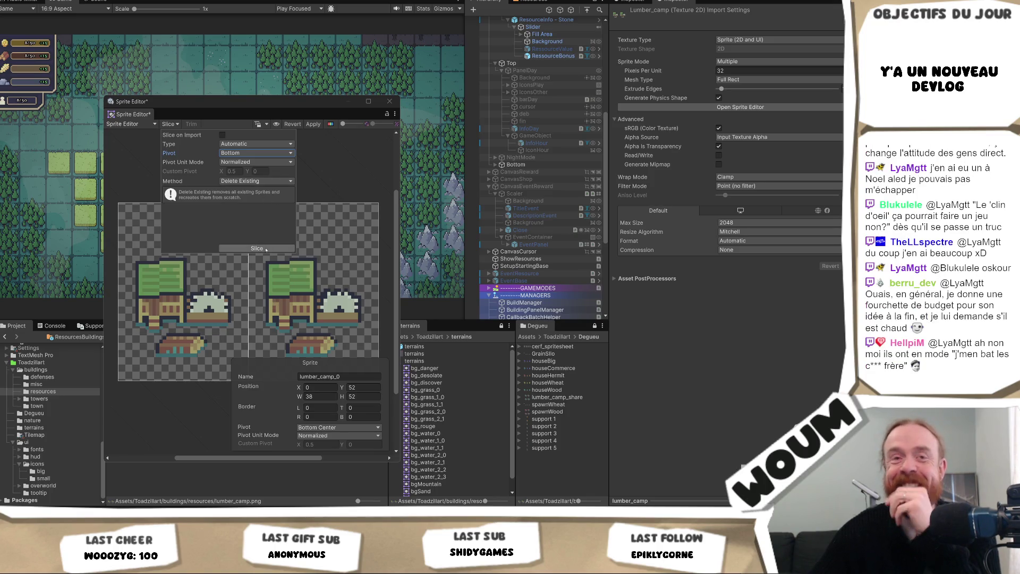
{"action": "left_click", "coordinate": [266, 250]}
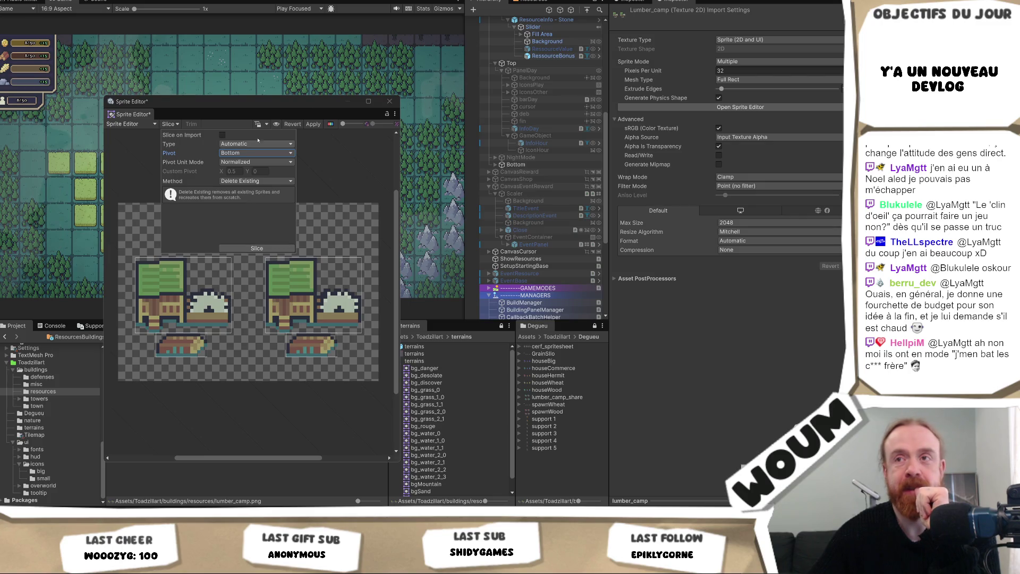
- Re-slice lumber_camp as Grid By Cell Count with 2 columns and 1 row, and apply it
{"action": "left_click", "coordinate": [245, 154]}
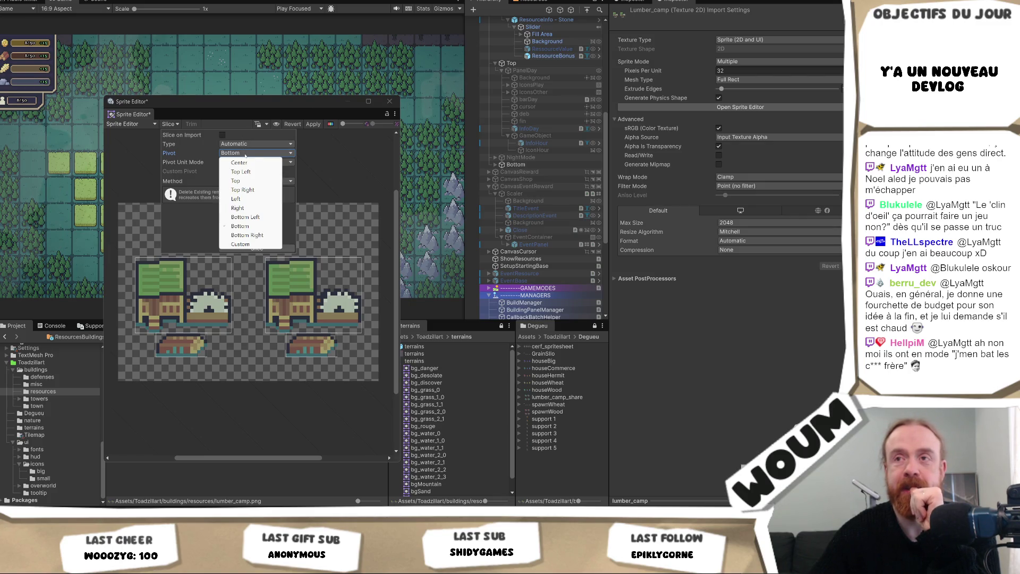
{"action": "left_click", "coordinate": [249, 143]}
{"action": "left_click", "coordinate": [247, 162]}
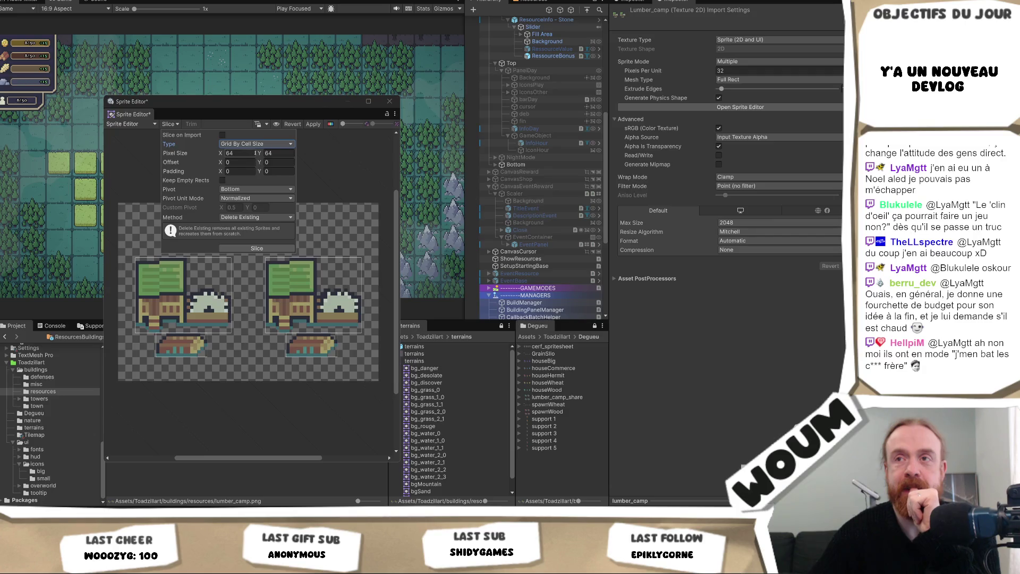
{"action": "left_click", "coordinate": [249, 144]}
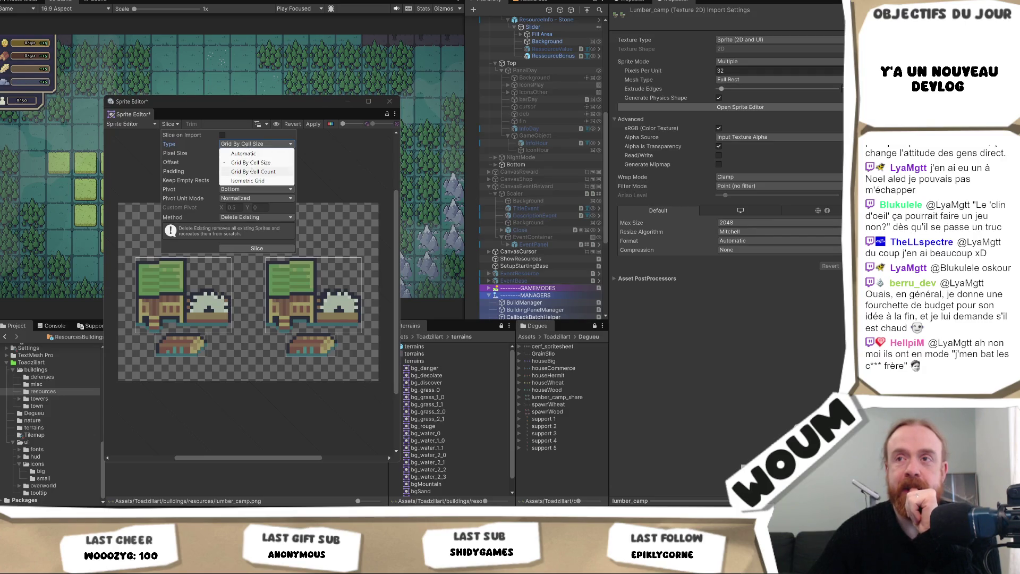
{"action": "left_click", "coordinate": [254, 162]}
{"action": "left_click", "coordinate": [240, 153]}
{"action": "type", "text": "2"}
{"action": "left_click", "coordinate": [257, 249]}
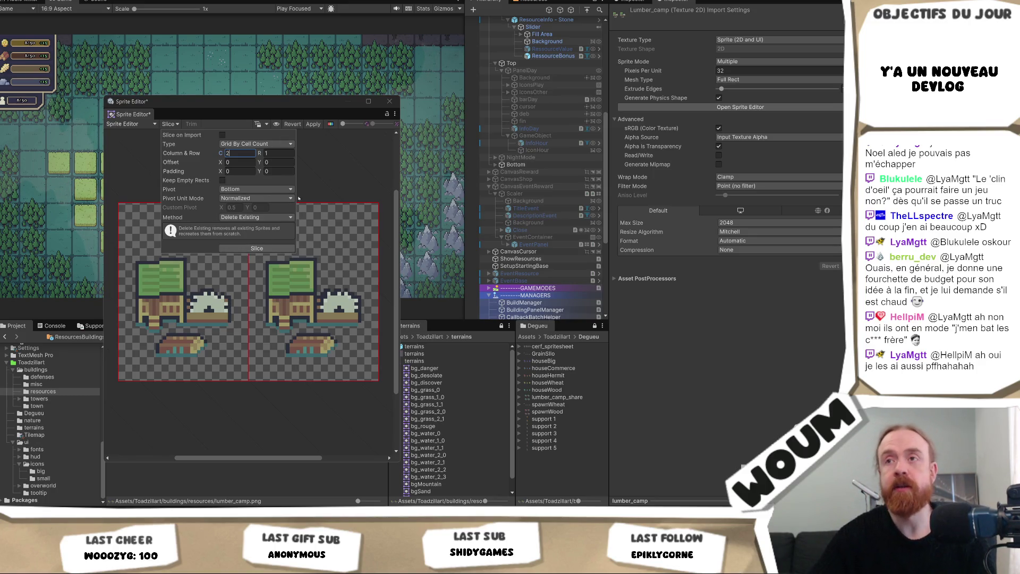
{"action": "left_click", "coordinate": [313, 177]}
{"action": "left_click", "coordinate": [313, 124]}
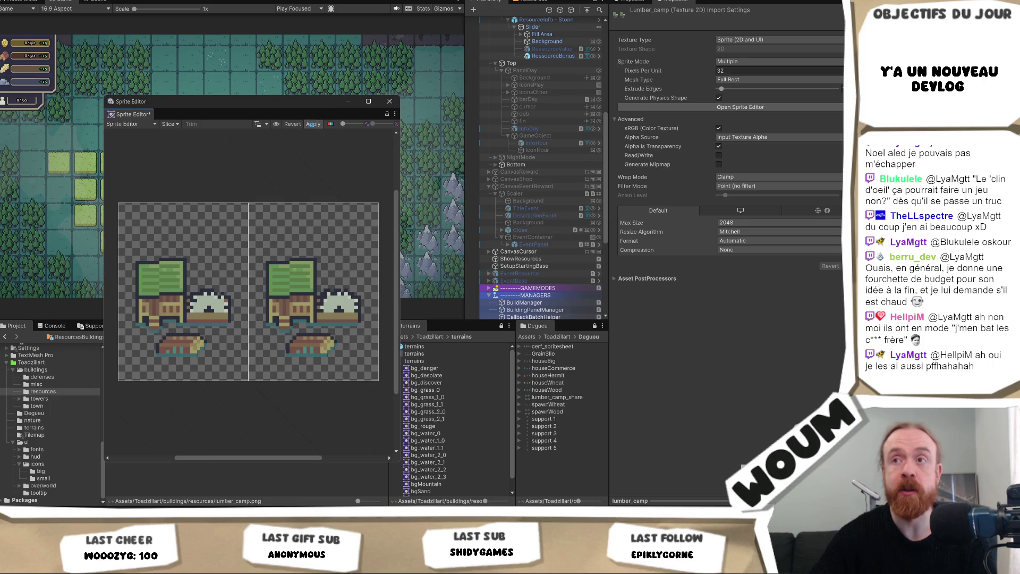
{"action": "left_click", "coordinate": [277, 252]}
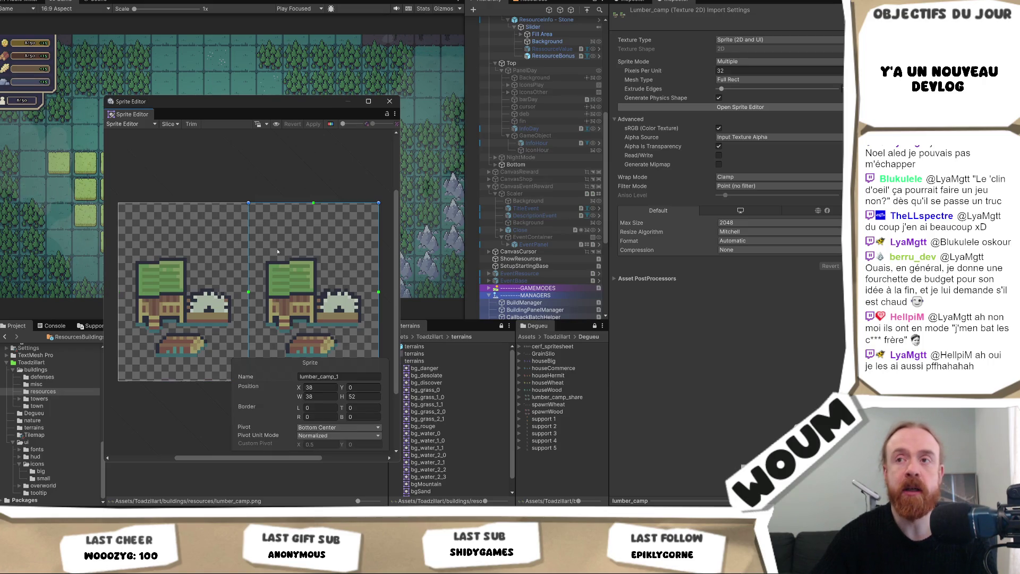
- Check the left and right building sprite rects and apply the pending changes
{"action": "left_click", "coordinate": [201, 247]}
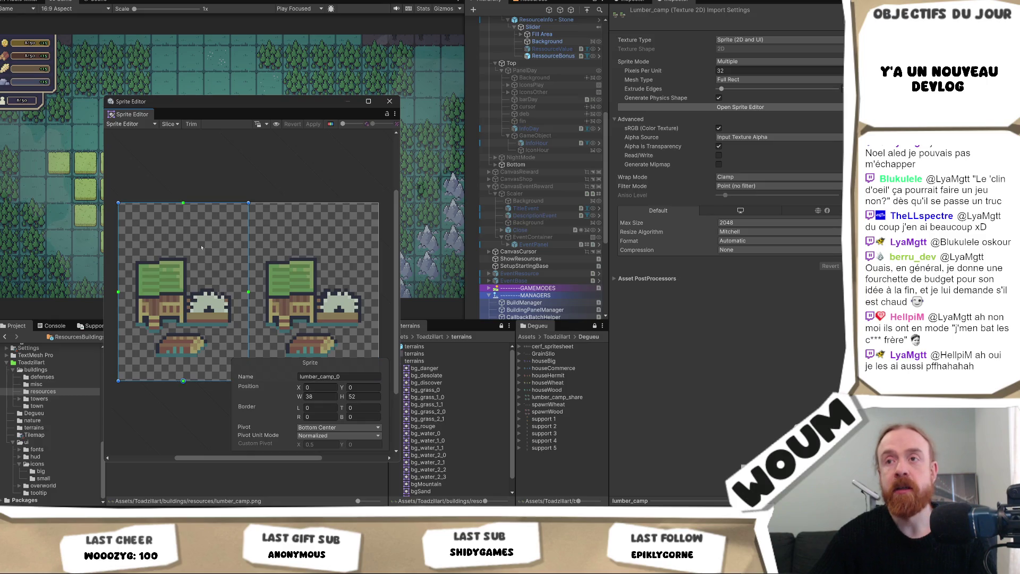
{"action": "left_click", "coordinate": [296, 245]}
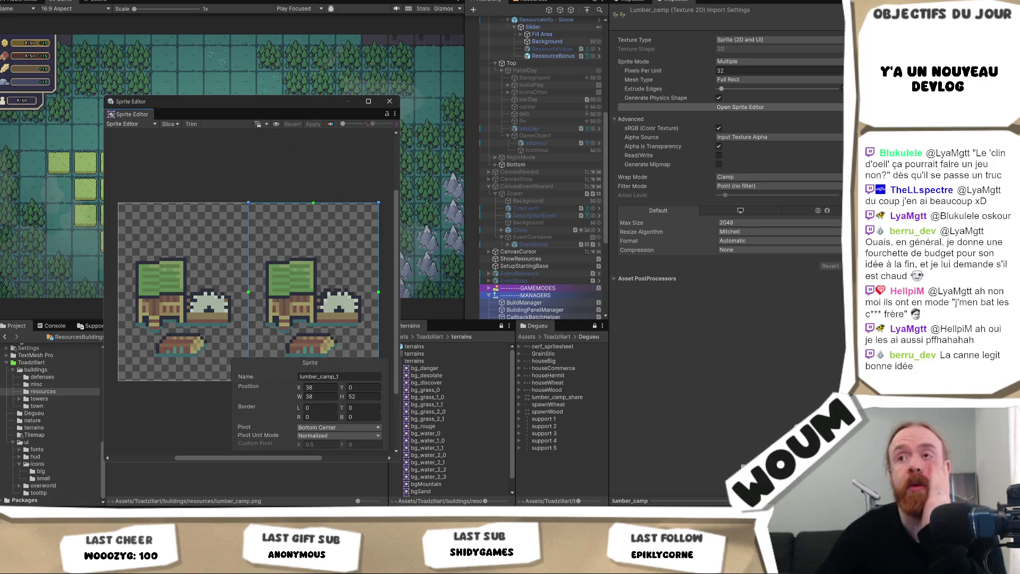
{"action": "left_click", "coordinate": [210, 214]}
{"action": "left_click", "coordinate": [262, 268]}
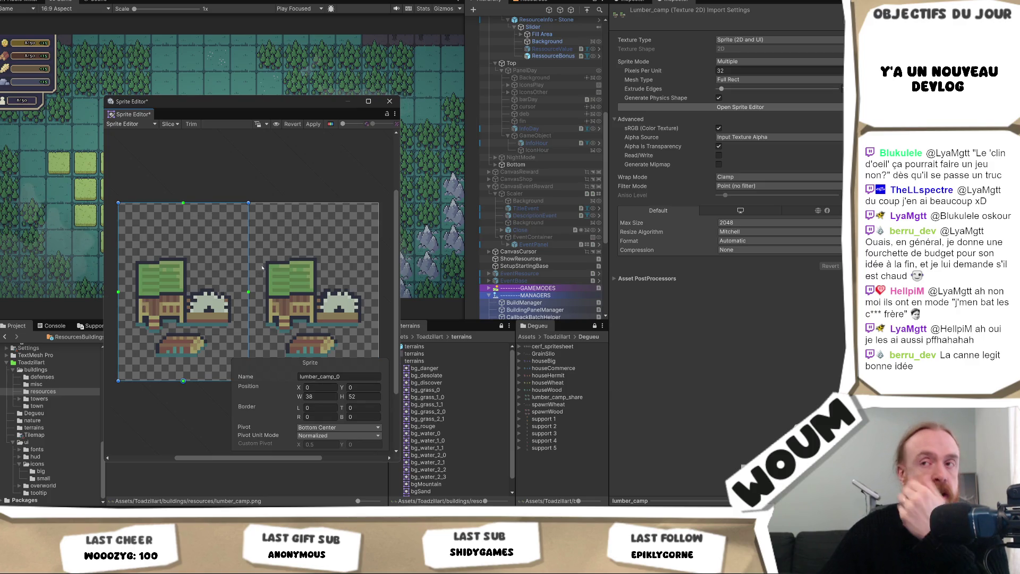
{"action": "left_click", "coordinate": [274, 267]}
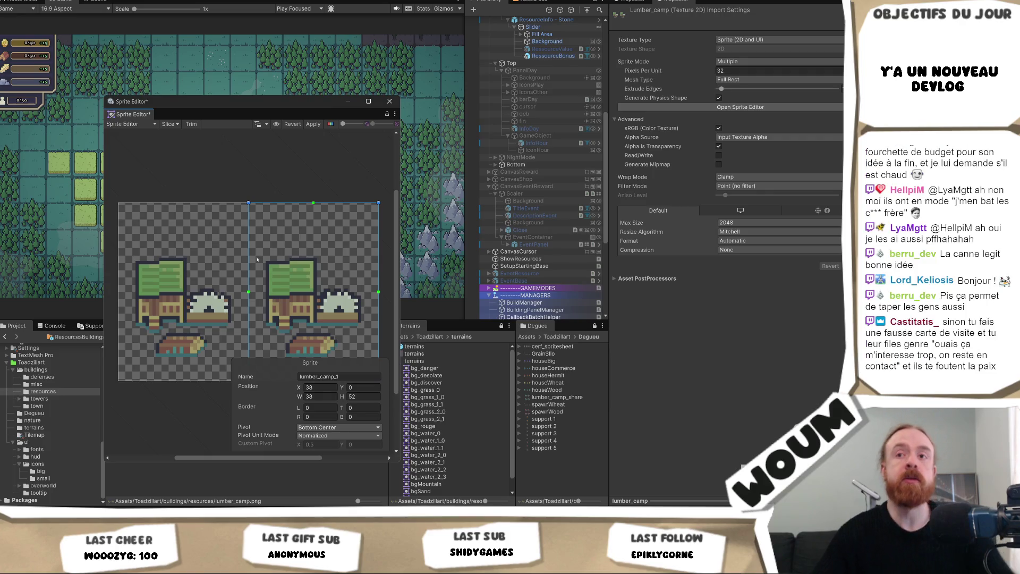
{"action": "left_click", "coordinate": [158, 238]}
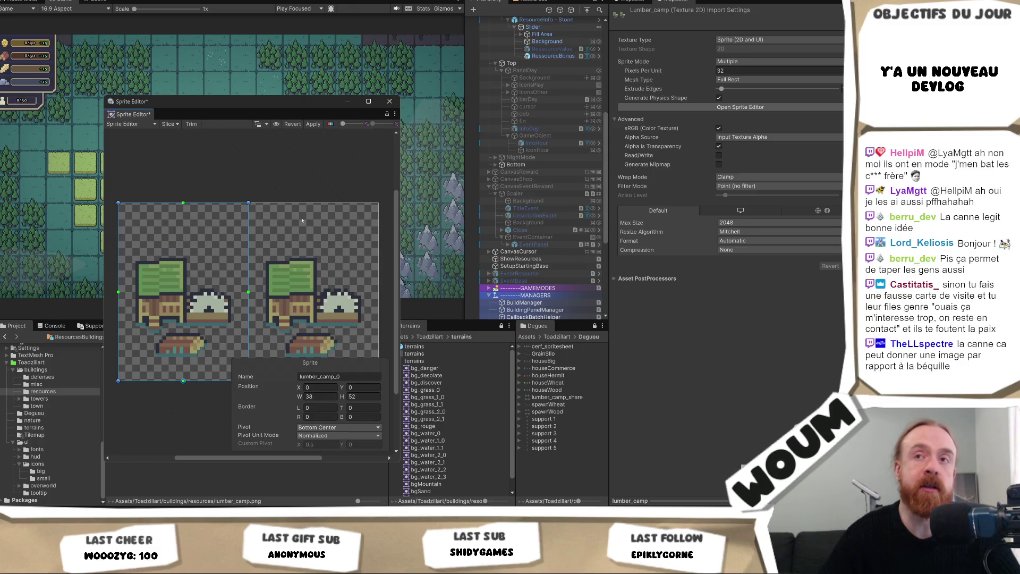
{"action": "key", "text": "Escape"}
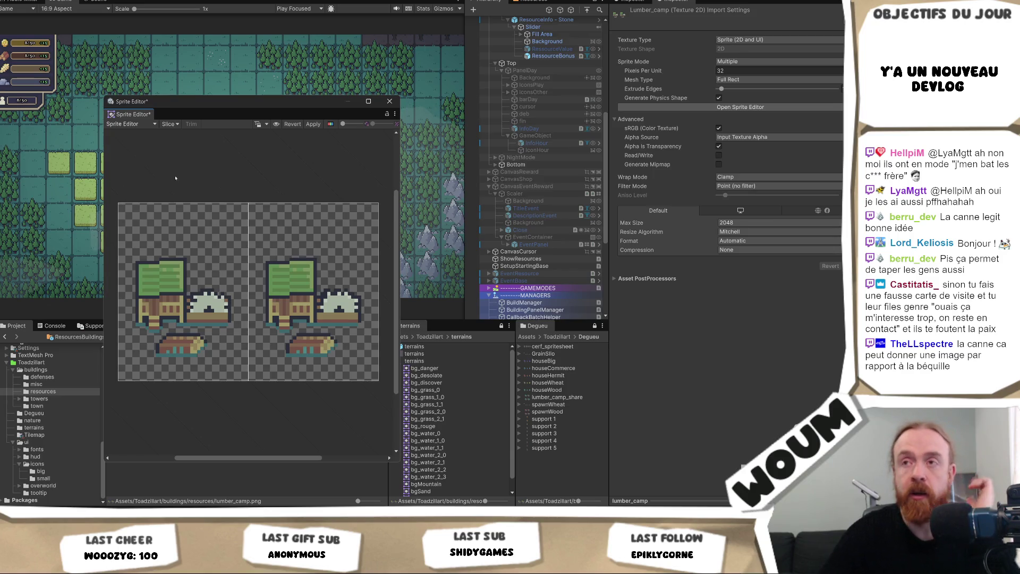
{"action": "left_click", "coordinate": [313, 124]}
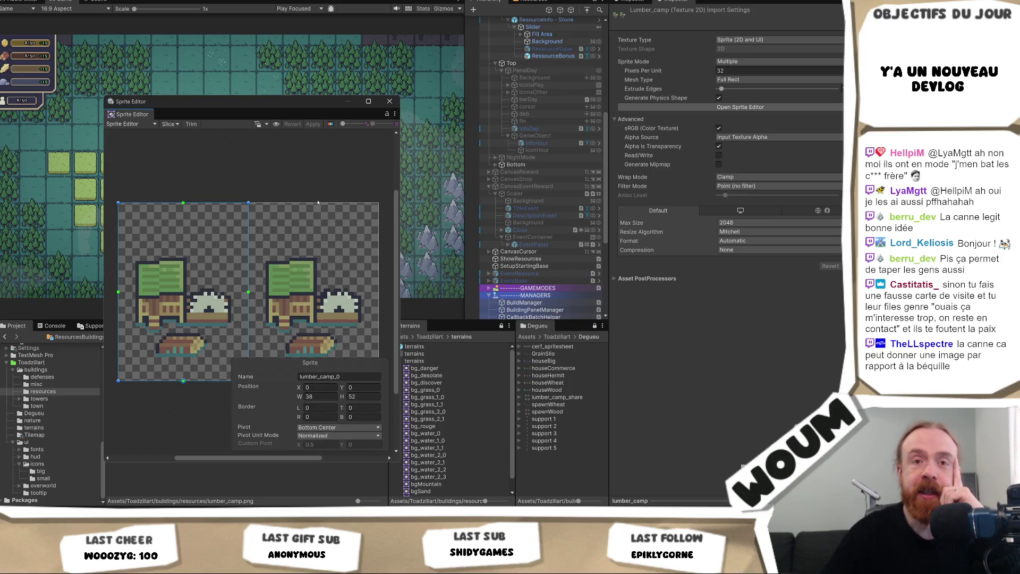
- Delete the stray 1x1 sprite, apply the changes, and close the Sprite Editor
{"action": "left_click", "coordinate": [291, 260]}
{"action": "left_click", "coordinate": [200, 250]}
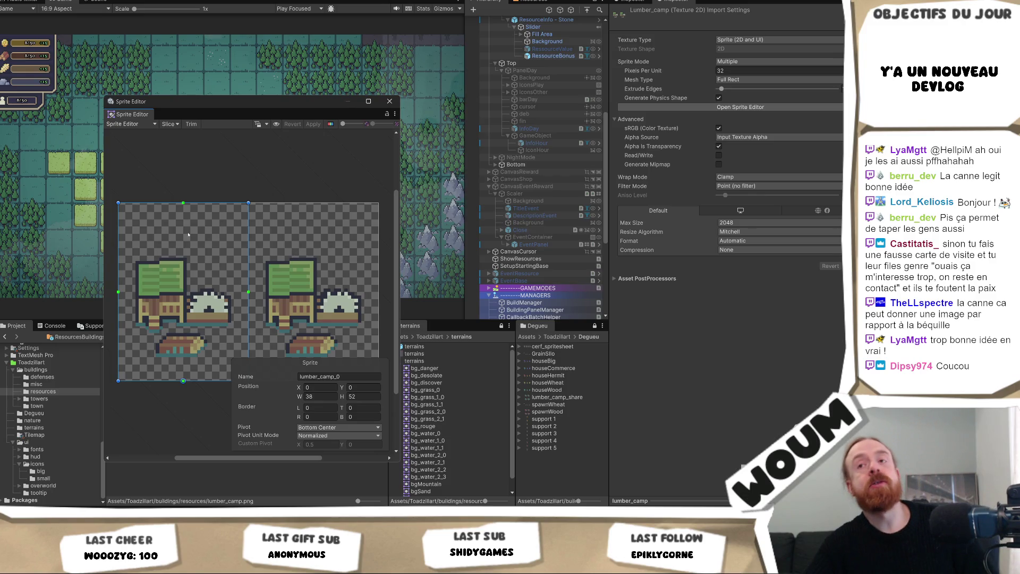
{"action": "left_click", "coordinate": [312, 218]}
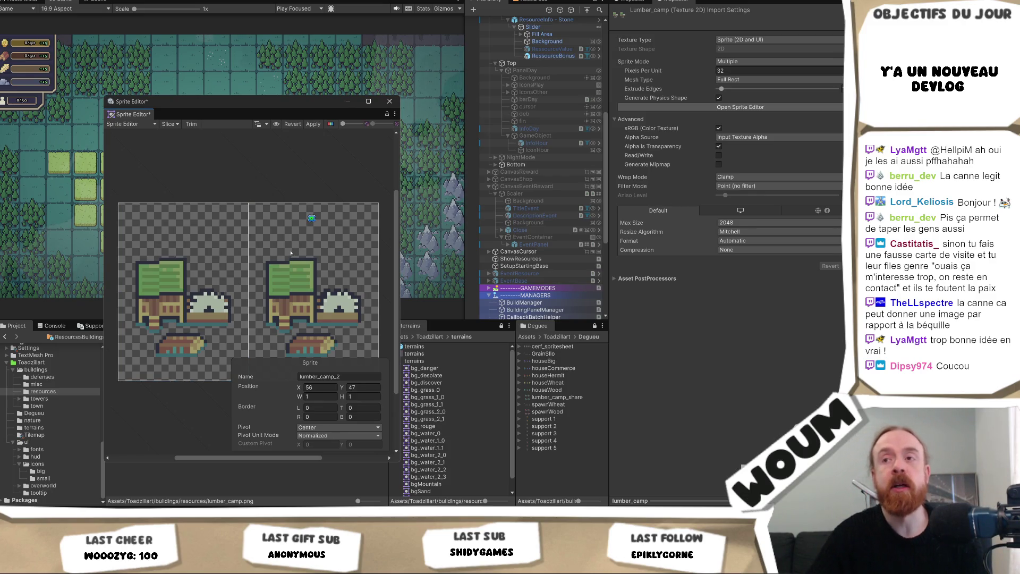
{"action": "key", "text": "Delete"}
{"action": "left_click", "coordinate": [310, 255]}
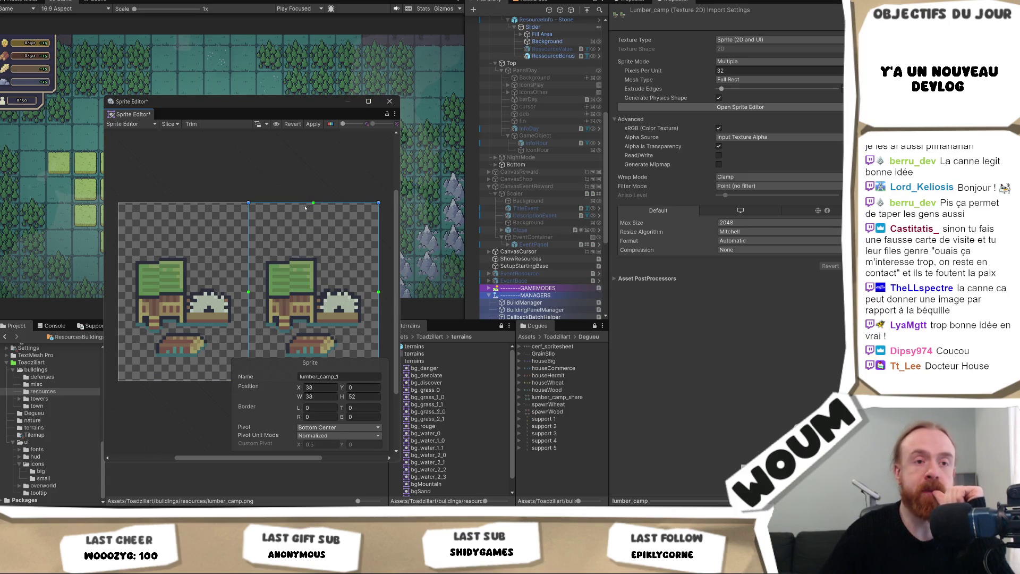
{"action": "left_click", "coordinate": [300, 176]}
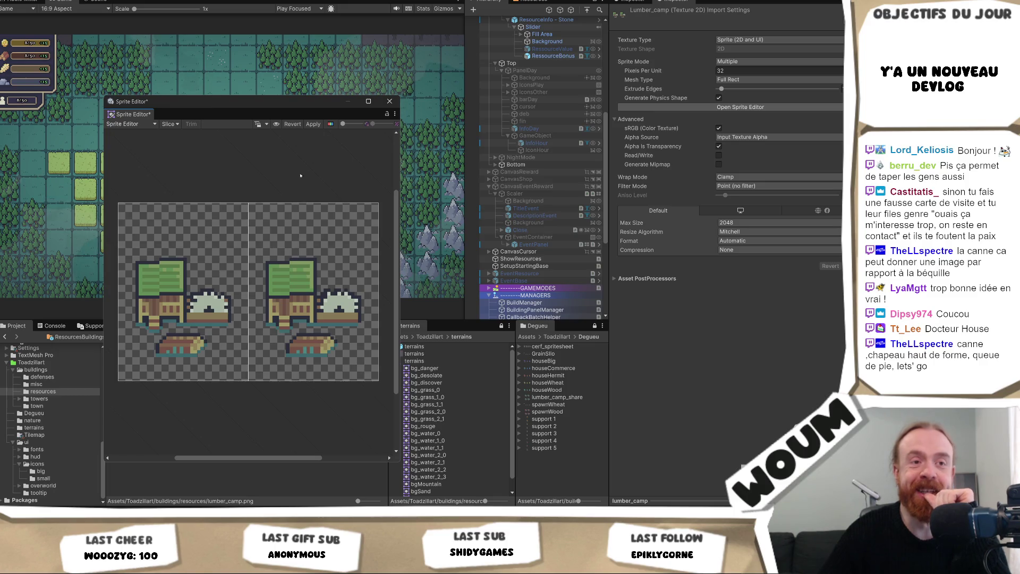
{"action": "left_click", "coordinate": [313, 124]}
{"action": "left_click", "coordinate": [172, 234]}
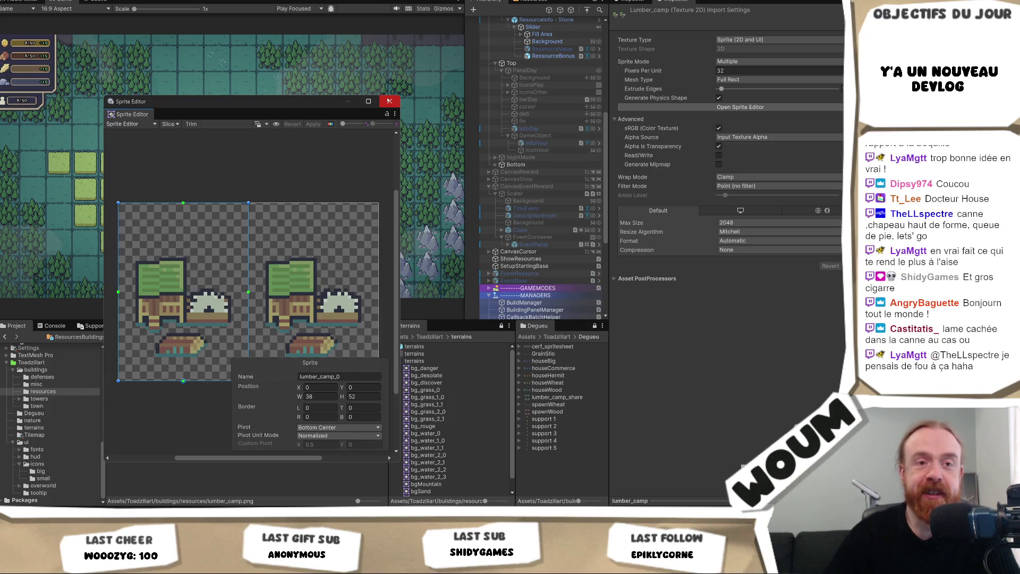
{"action": "left_click", "coordinate": [389, 101]}
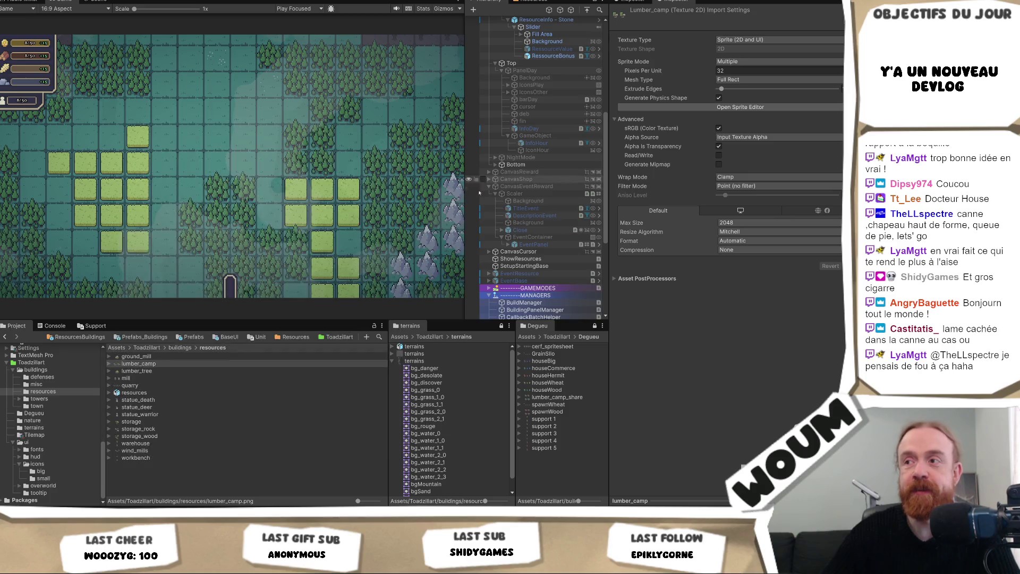